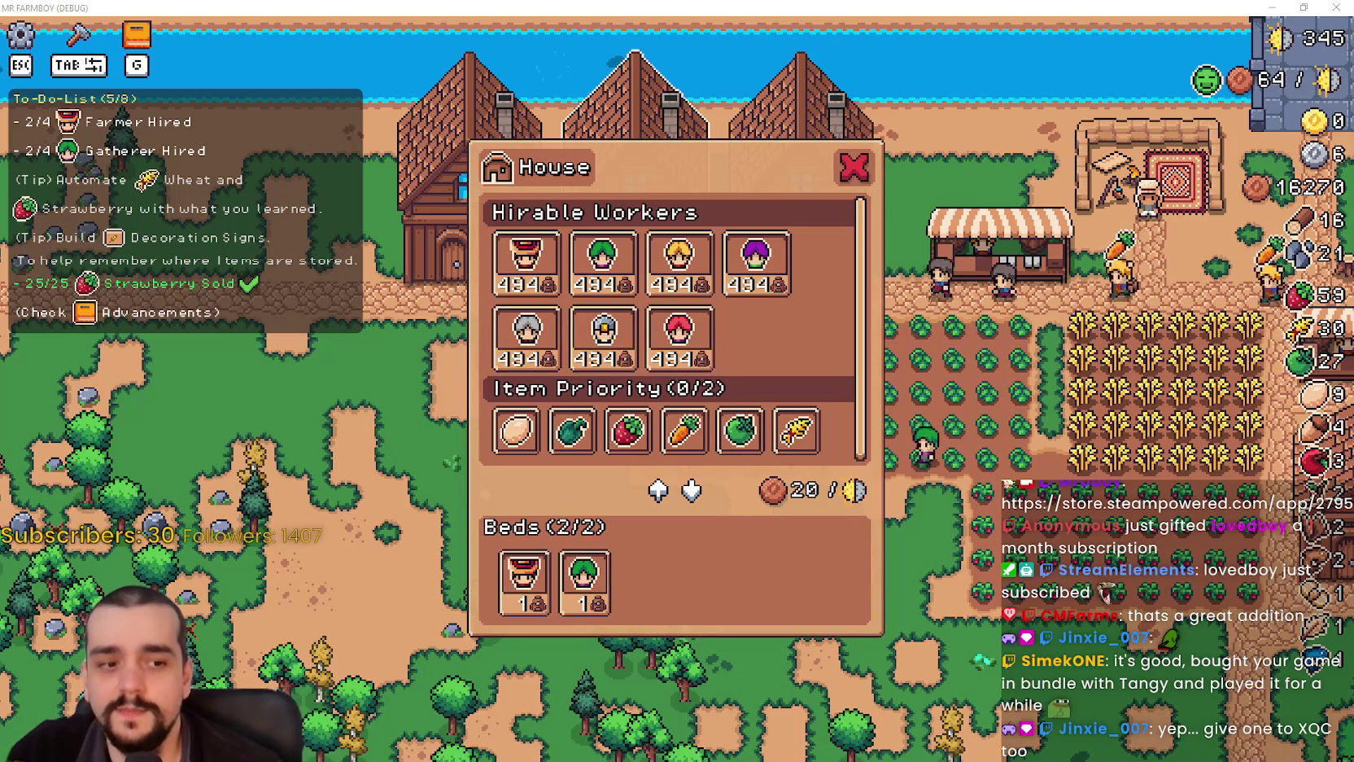
- Bring up MR FARMBOY's Steam store page, move it up-left, and view the Market screenshot
{"action": "key", "text": "alt+Tab"}
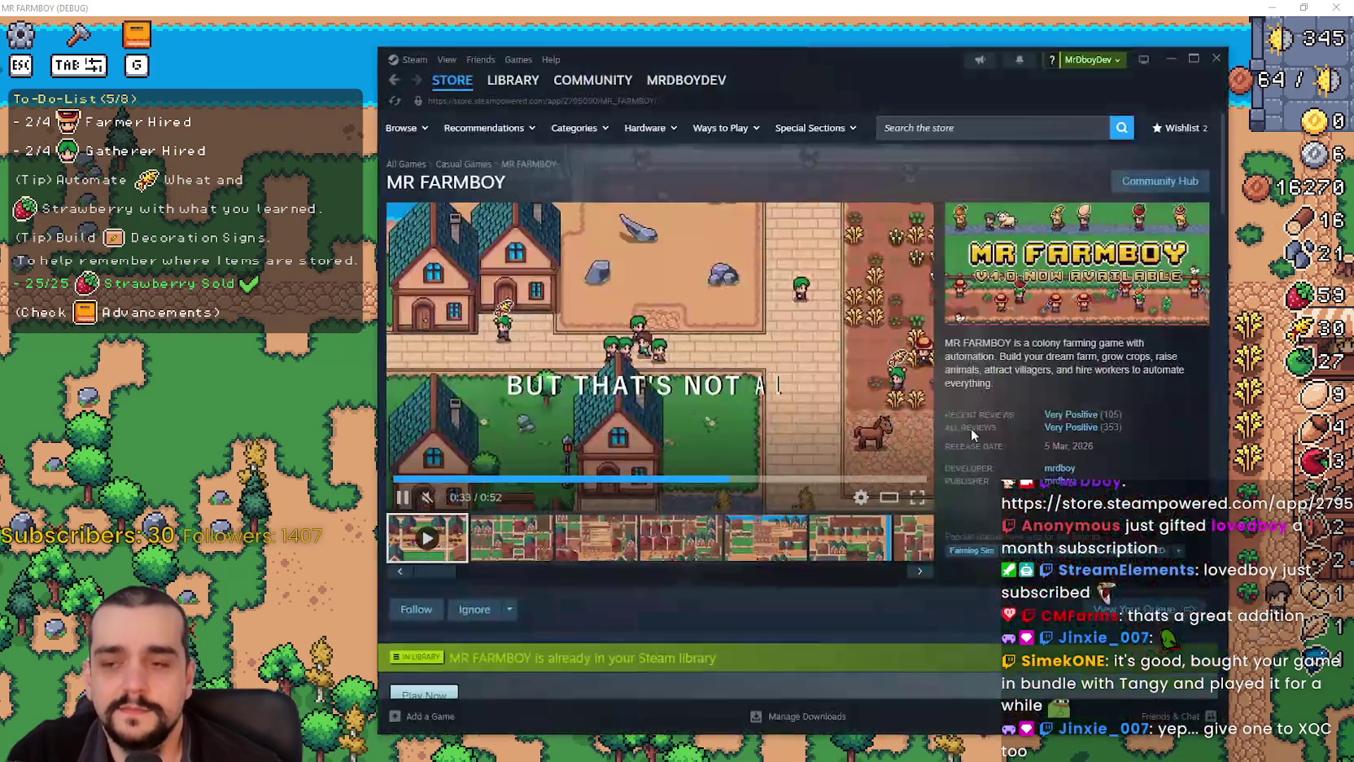
{"action": "left_click_drag", "start_coordinate": [918, 78], "coordinate": [849, 60]}
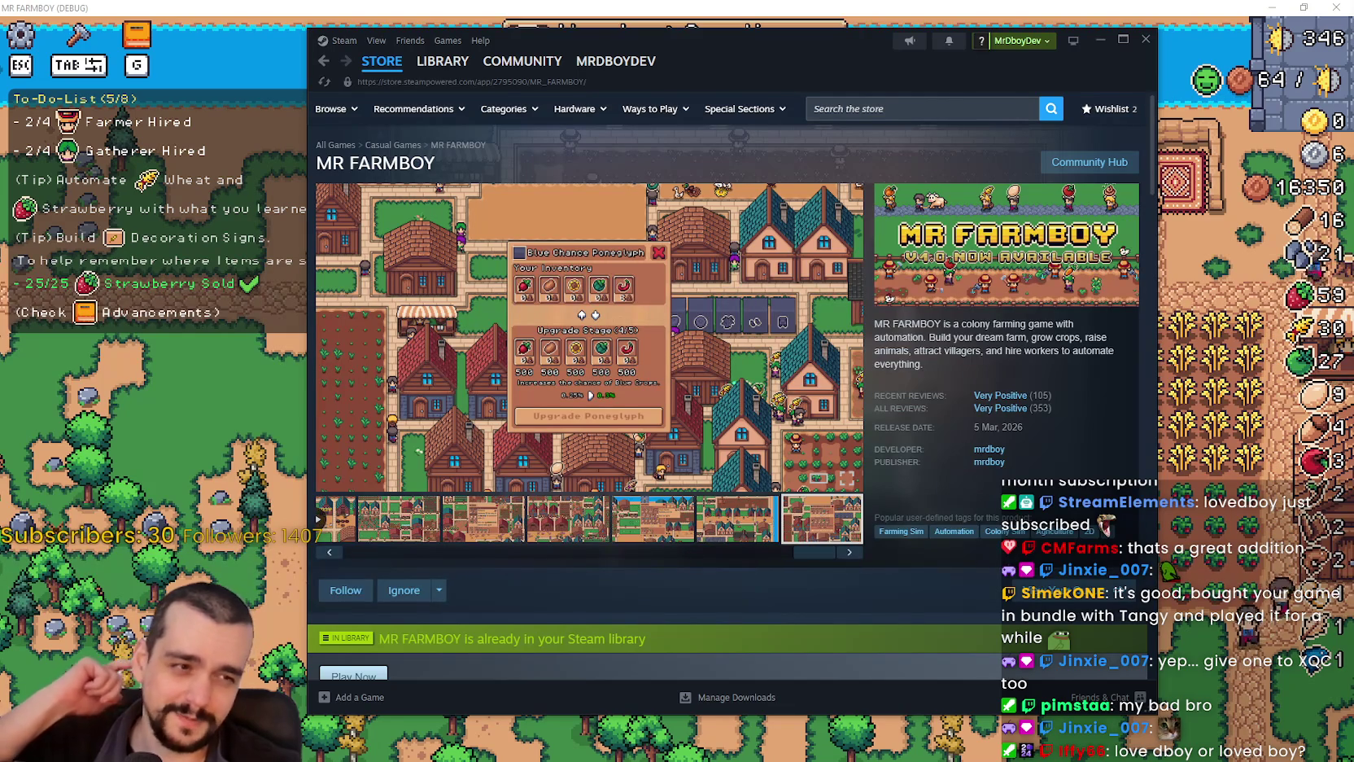
{"action": "left_click", "coordinate": [673, 510]}
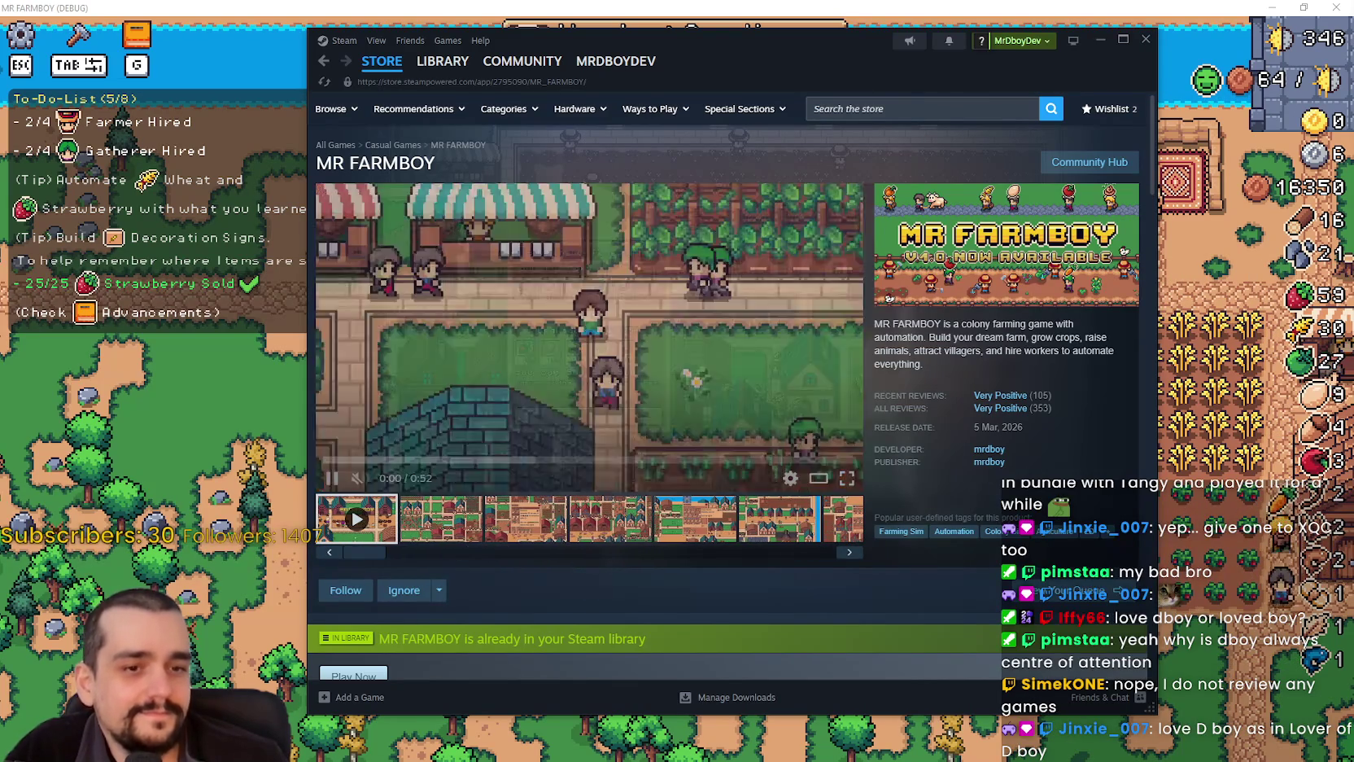
- Scroll through the store page and view the fourth gallery screenshot
{"action": "scroll", "coordinate": [682, 368], "scroll_direction": "down", "scroll_amount": 3}
{"action": "scroll", "coordinate": [682, 371], "scroll_direction": "down", "scroll_amount": 15}
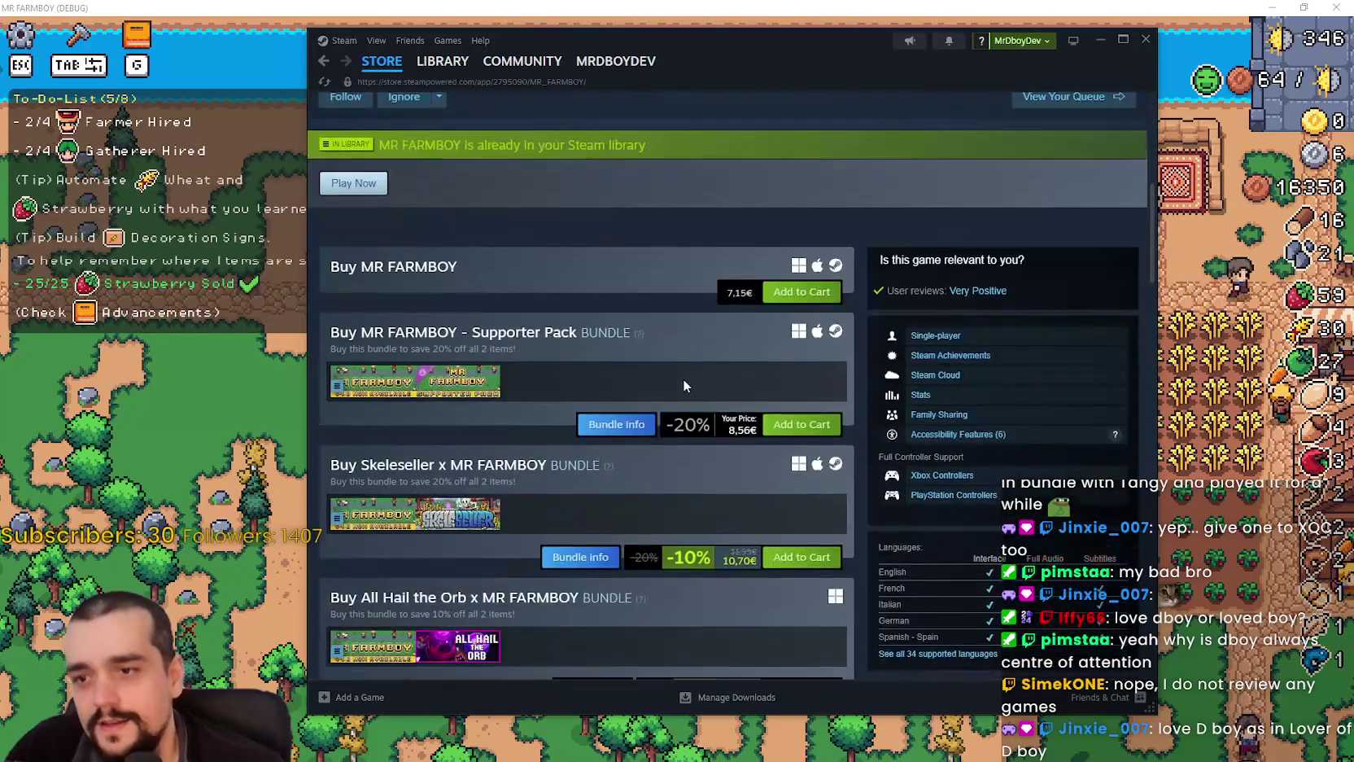
{"action": "scroll", "coordinate": [747, 472], "scroll_direction": "down", "scroll_amount": 9}
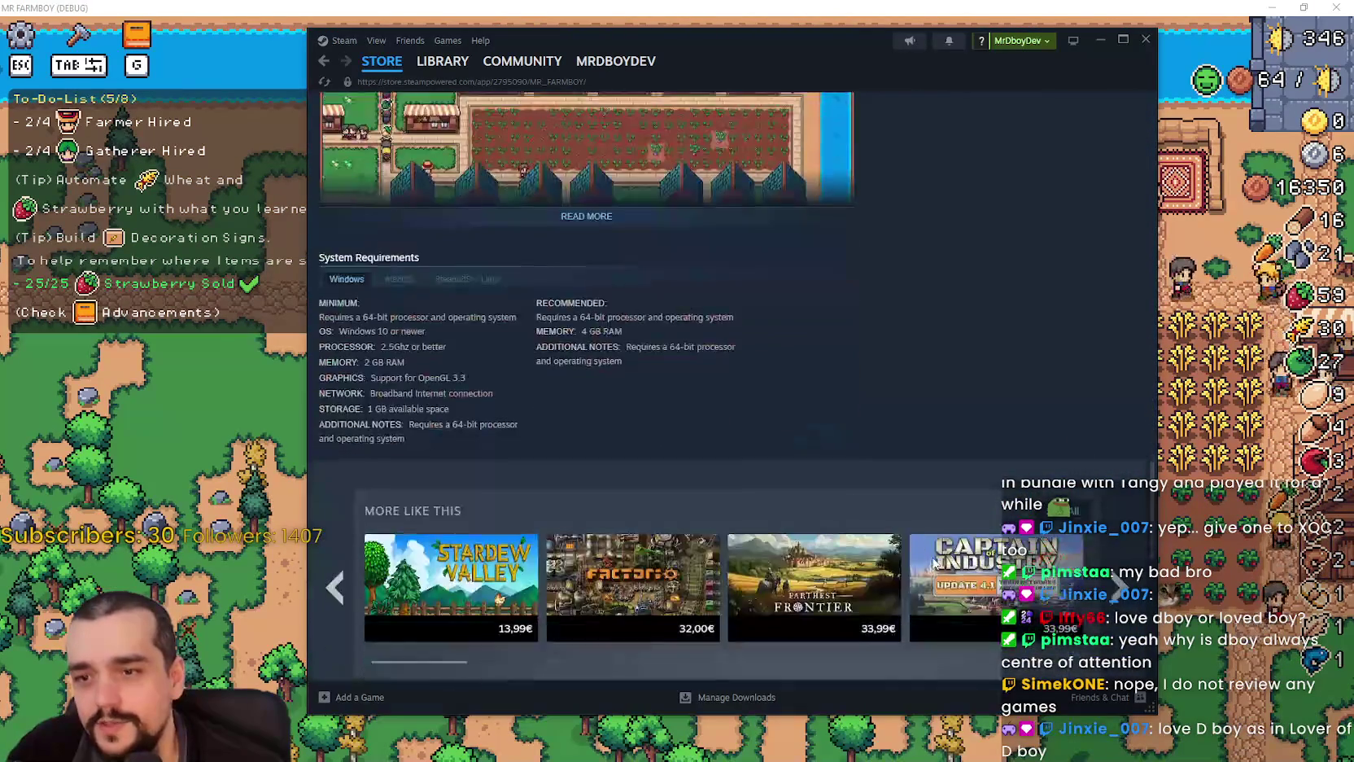
{"action": "scroll", "coordinate": [652, 407], "scroll_direction": "up", "scroll_amount": 4}
{"action": "scroll", "coordinate": [661, 484], "scroll_direction": "up", "scroll_amount": 15}
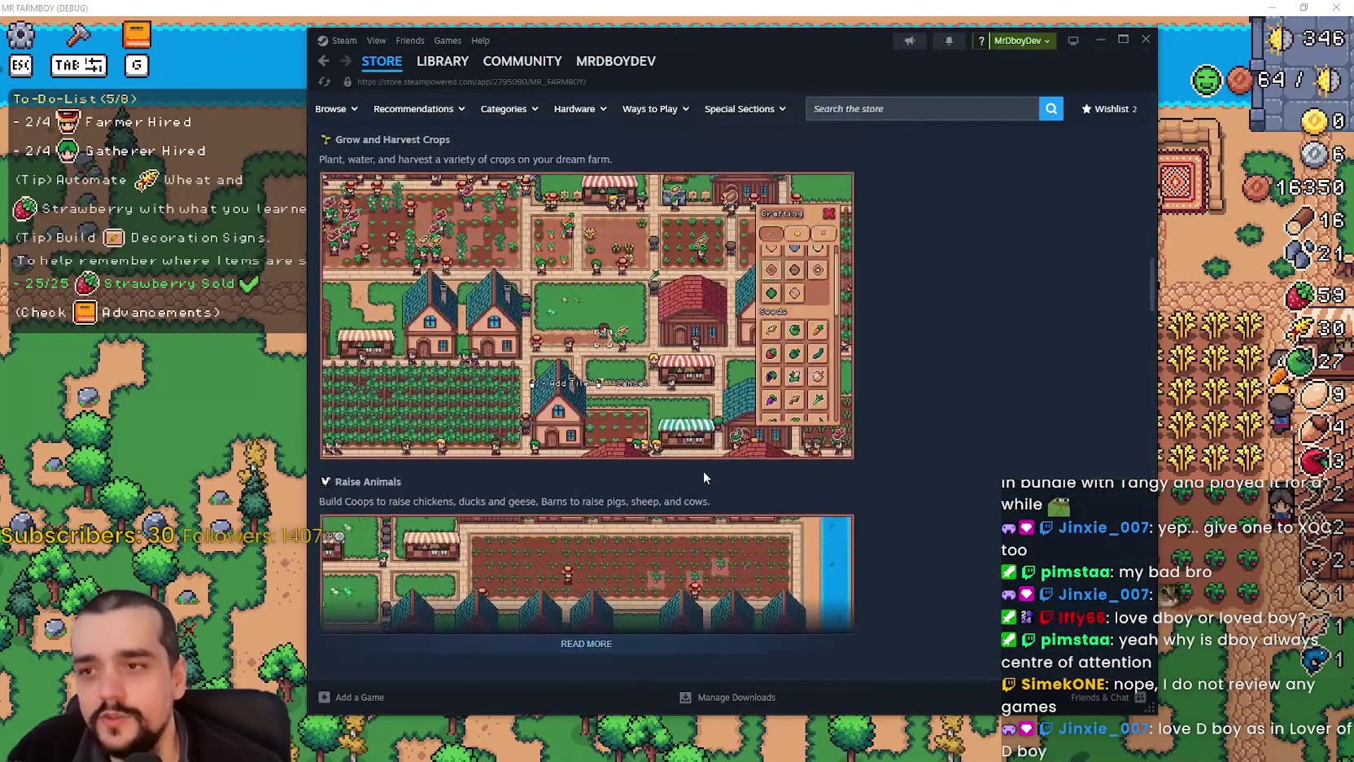
{"action": "scroll", "coordinate": [852, 553], "scroll_direction": "up", "scroll_amount": 10}
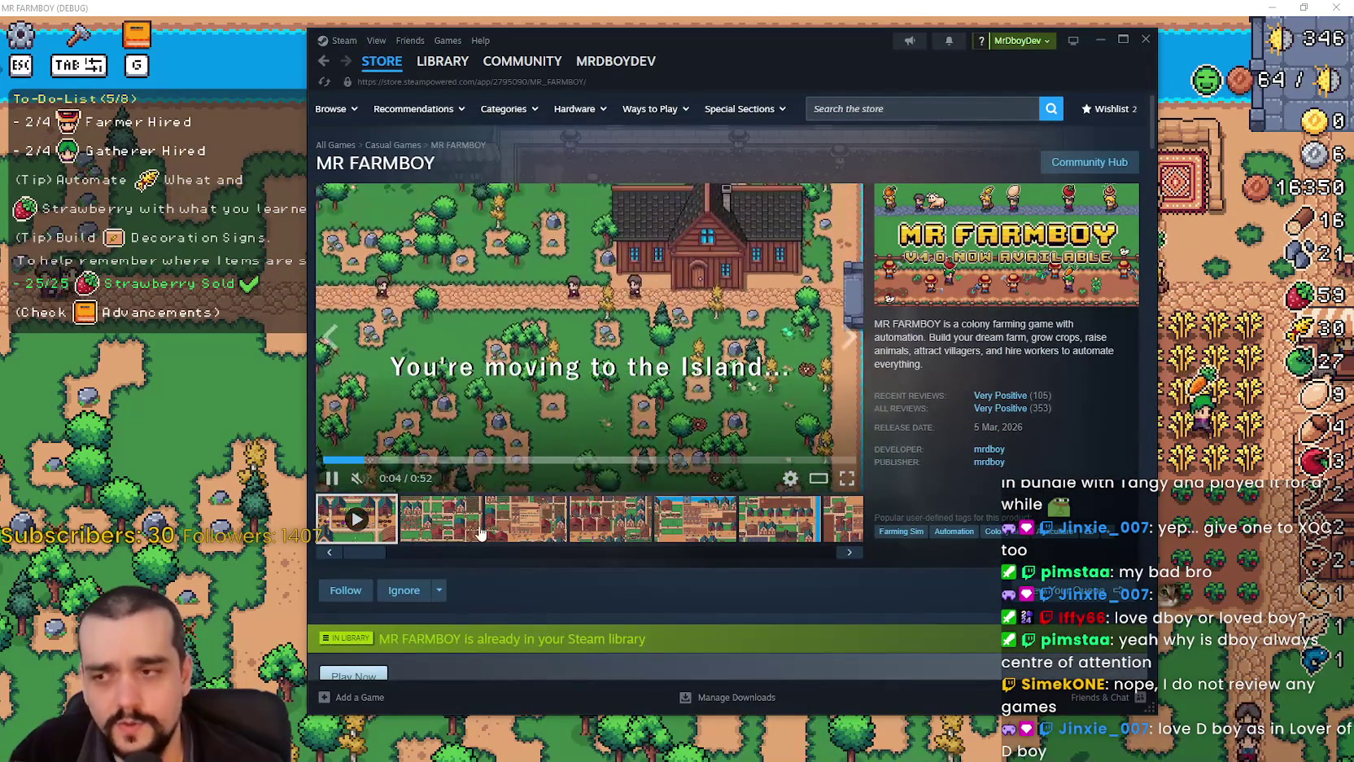
{"action": "left_click", "coordinate": [608, 533]}
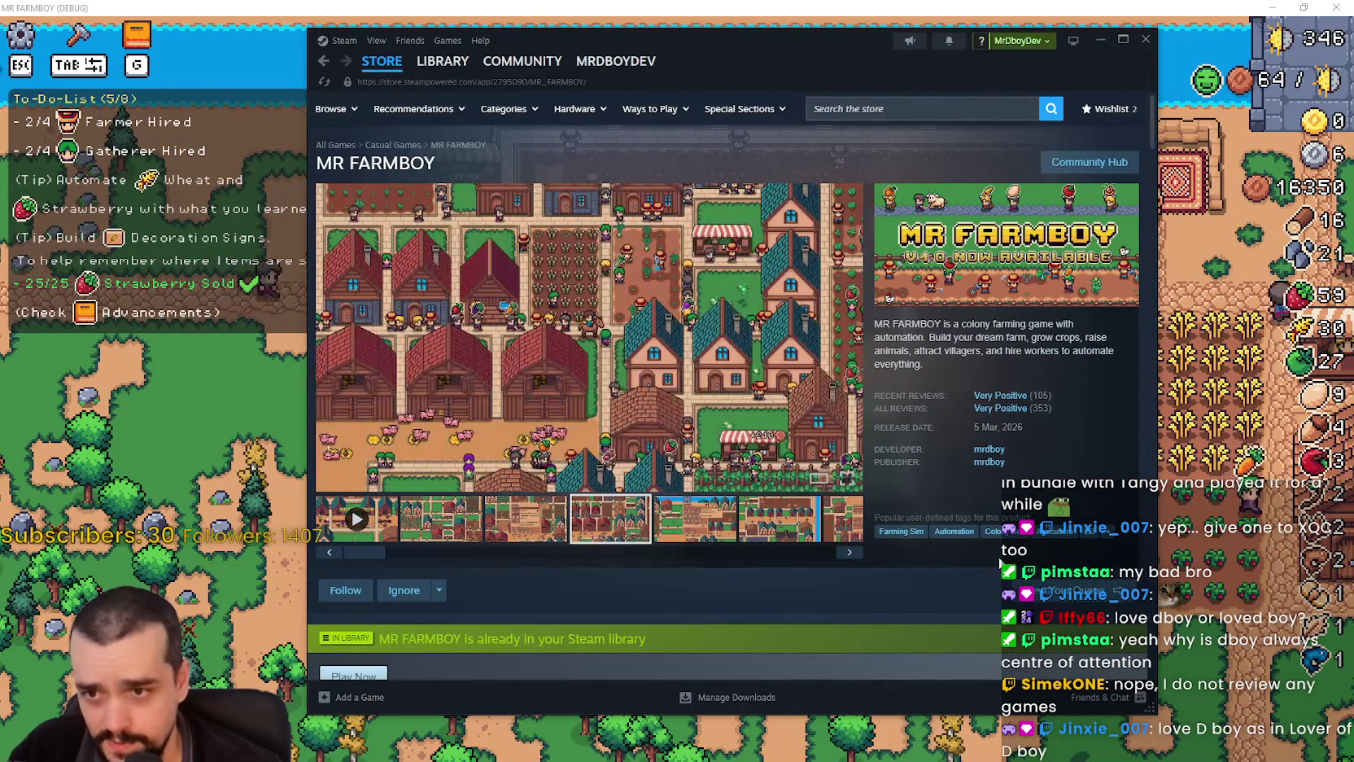
- View the sixth gallery screenshot, then close the store page to return to the game
{"action": "scroll", "coordinate": [1039, 511], "scroll_direction": "down", "scroll_amount": 2}
{"action": "scroll", "coordinate": [841, 514], "scroll_direction": "down", "scroll_amount": 2}
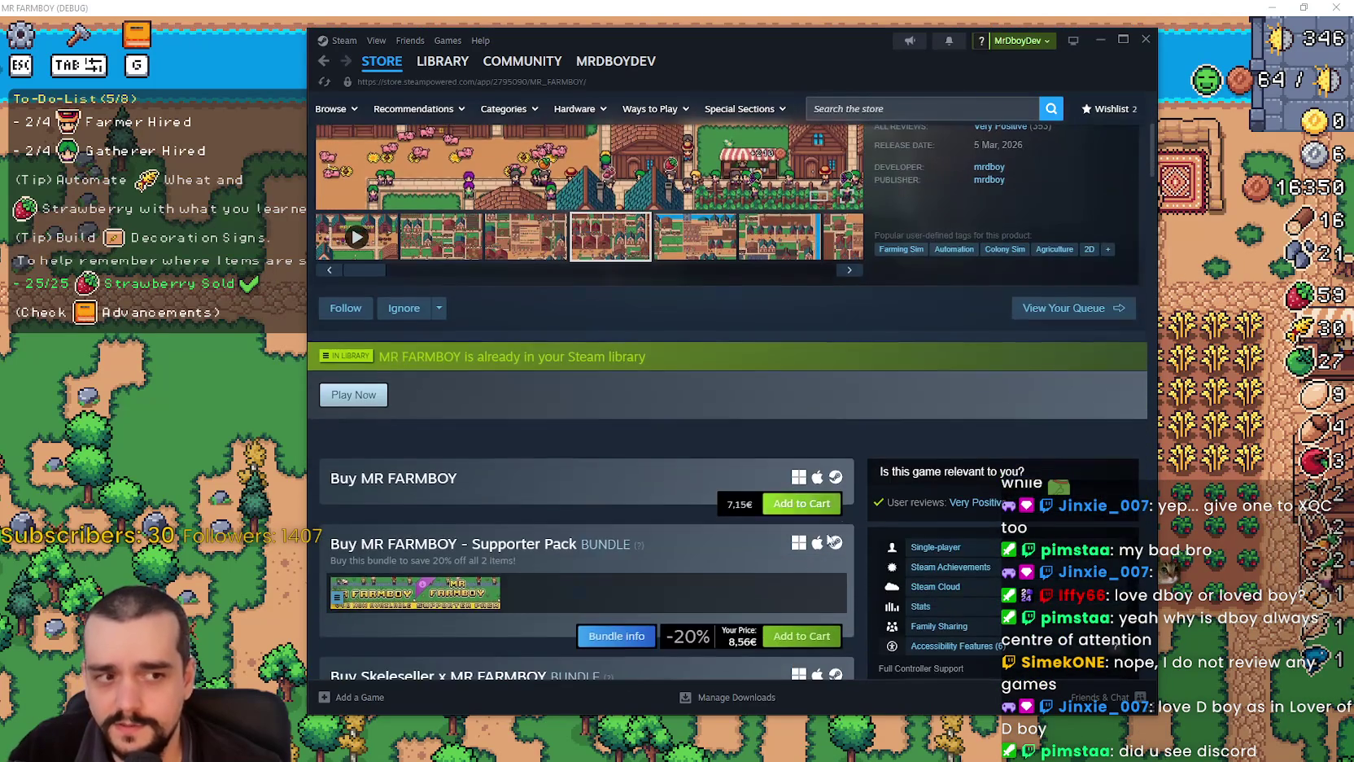
{"action": "scroll", "coordinate": [818, 454], "scroll_direction": "up", "scroll_amount": 4}
{"action": "left_click", "coordinate": [745, 539]}
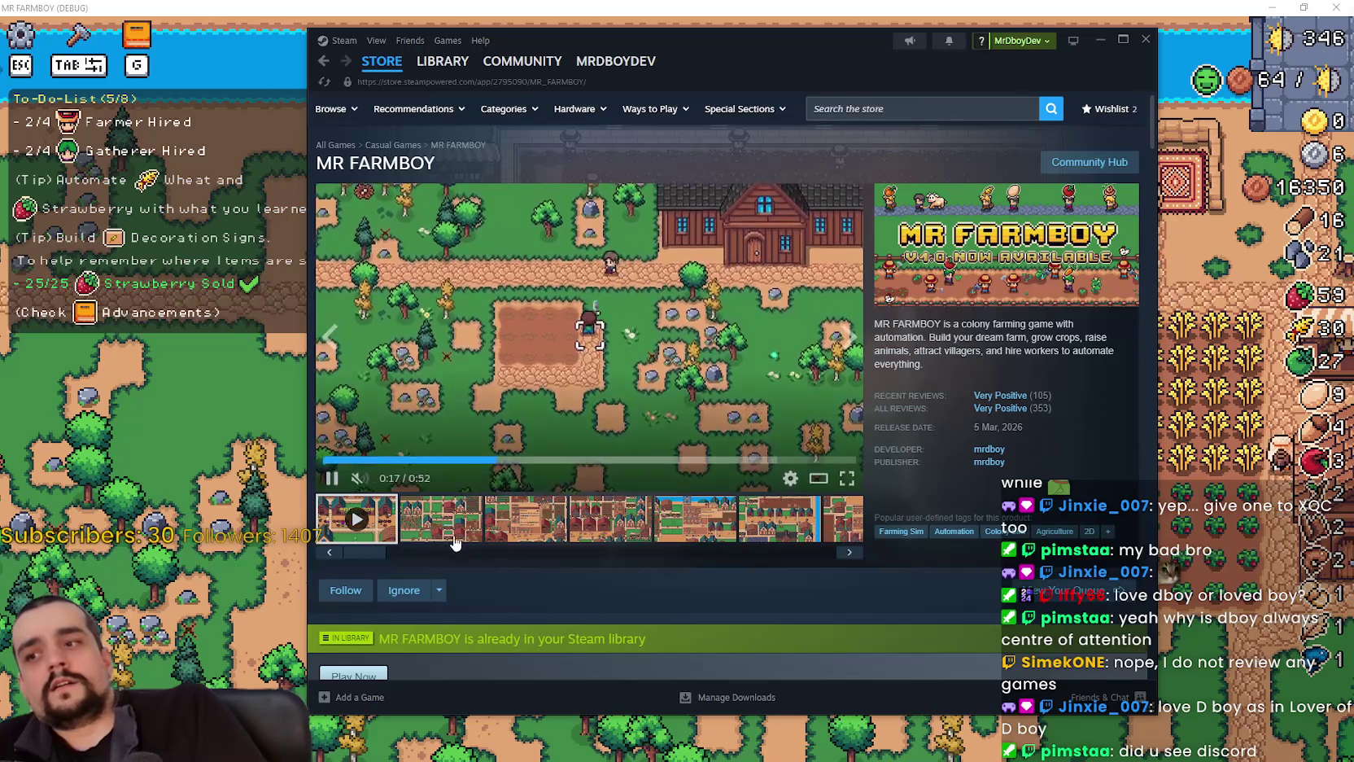
{"action": "left_click", "coordinate": [195, 277]}
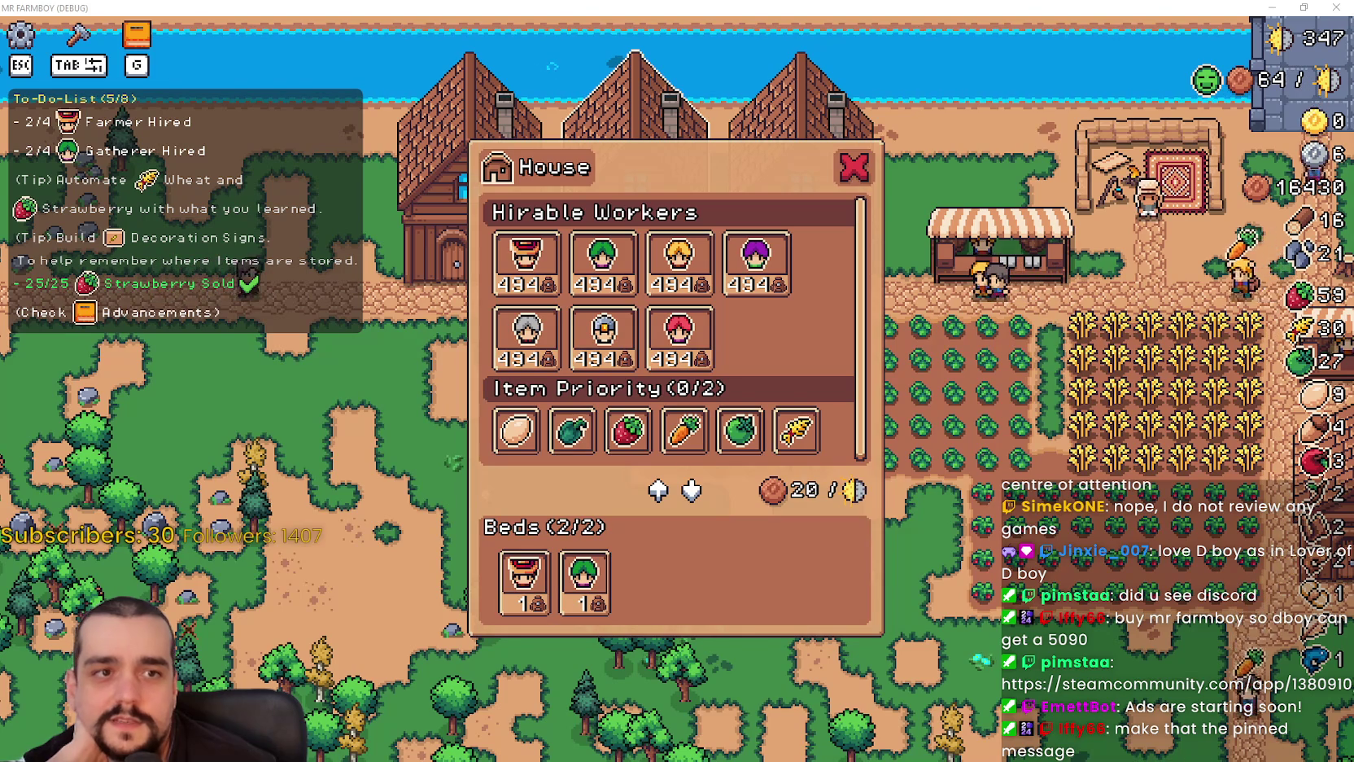
{"action": "scroll", "coordinate": [638, 444], "scroll_direction": "down", "scroll_amount": 1}
{"action": "scroll", "coordinate": [638, 445], "scroll_direction": "down", "scroll_amount": 2}
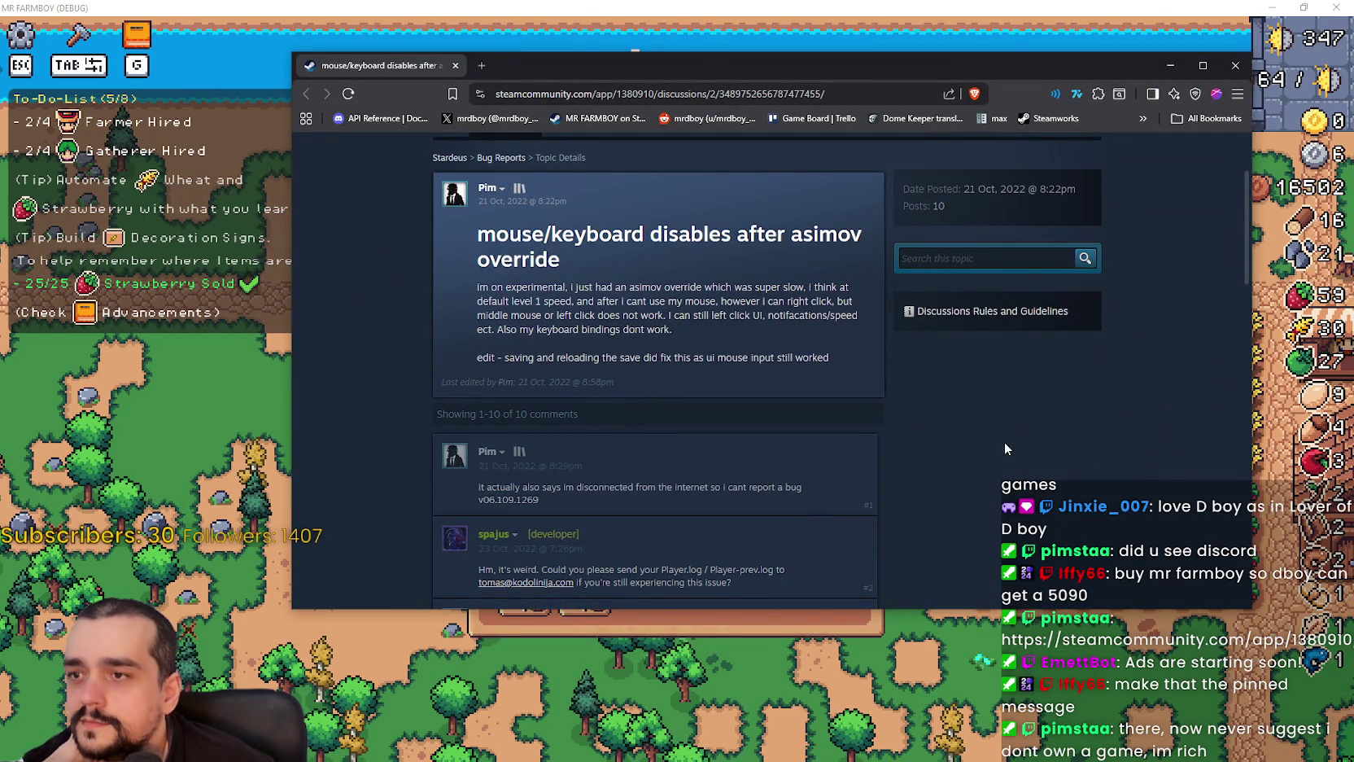
{"action": "scroll", "coordinate": [1006, 447], "scroll_direction": "down", "scroll_amount": 4}
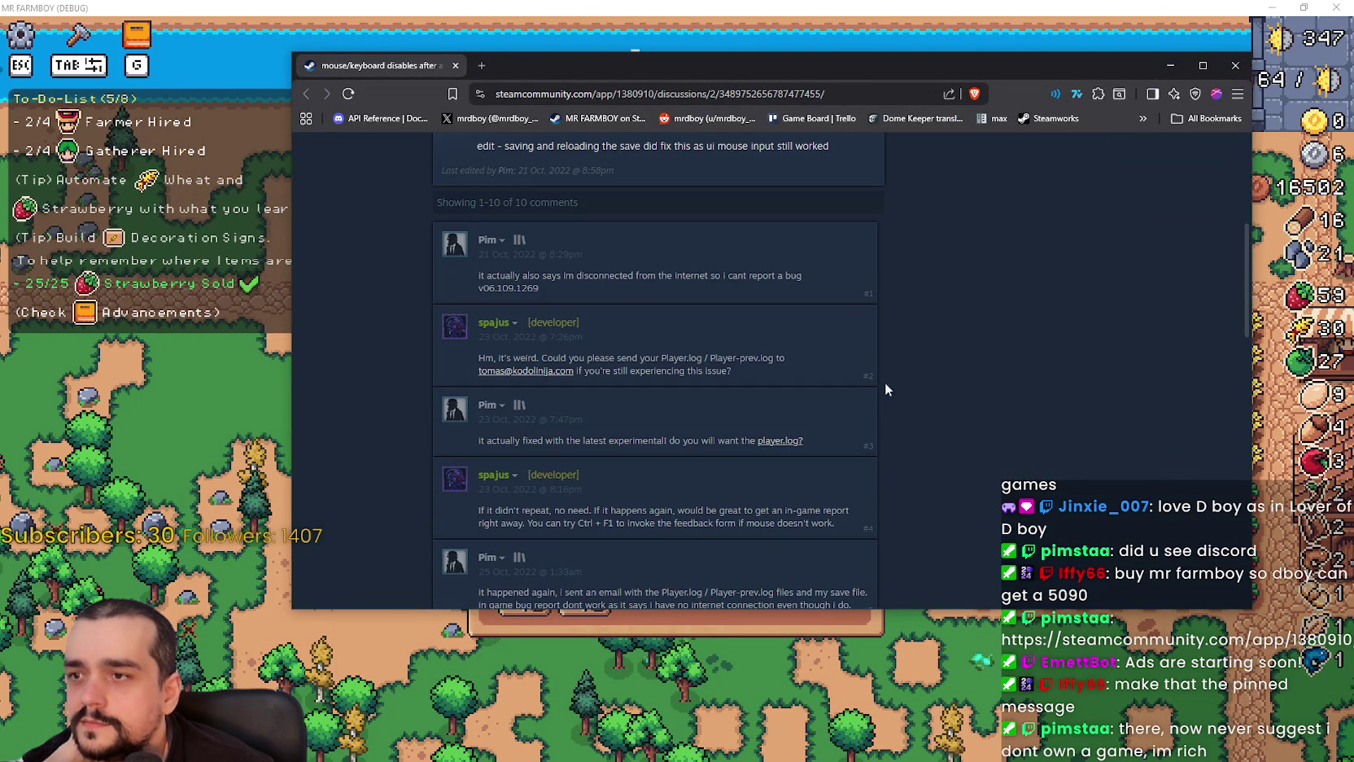
{"action": "scroll", "coordinate": [466, 310], "scroll_direction": "down", "scroll_amount": 5}
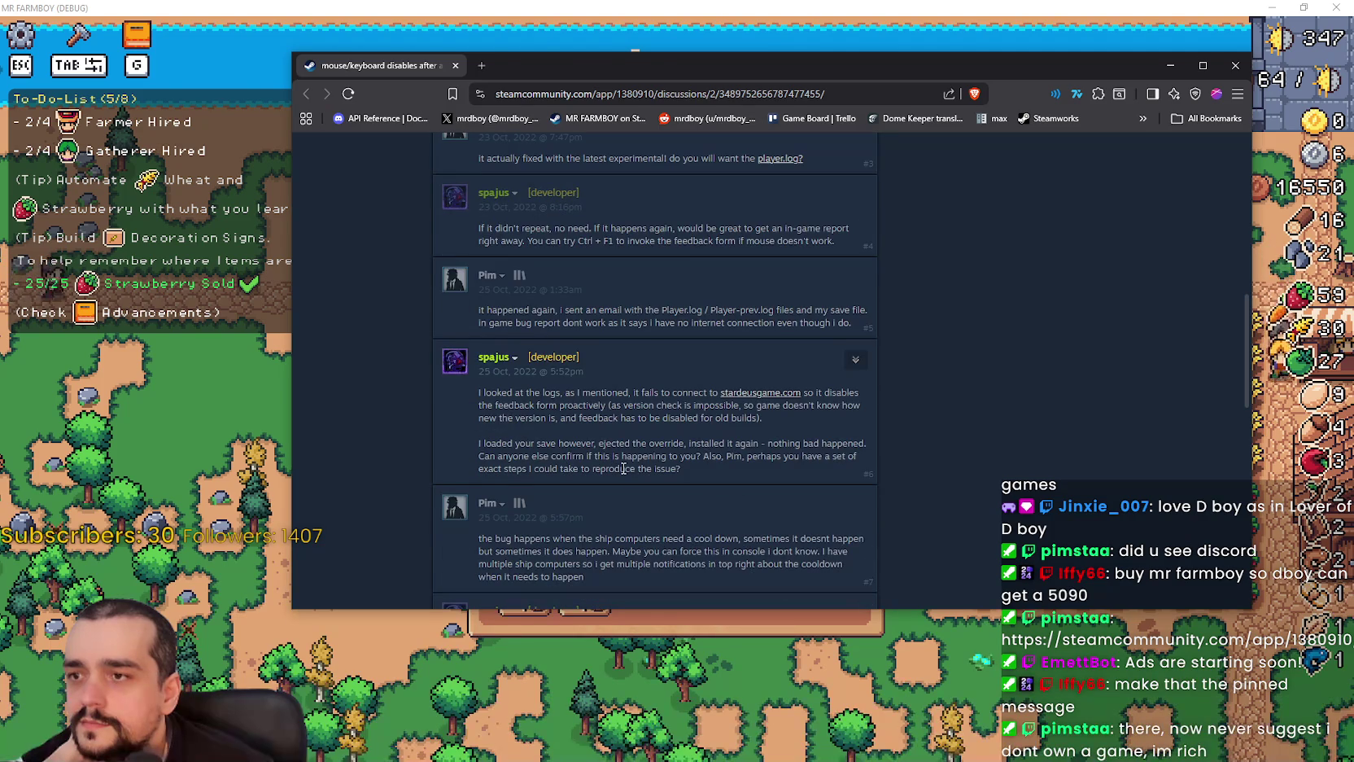
{"action": "scroll", "coordinate": [623, 464], "scroll_direction": "down", "scroll_amount": 5}
{"action": "scroll", "coordinate": [620, 460], "scroll_direction": "up", "scroll_amount": 5}
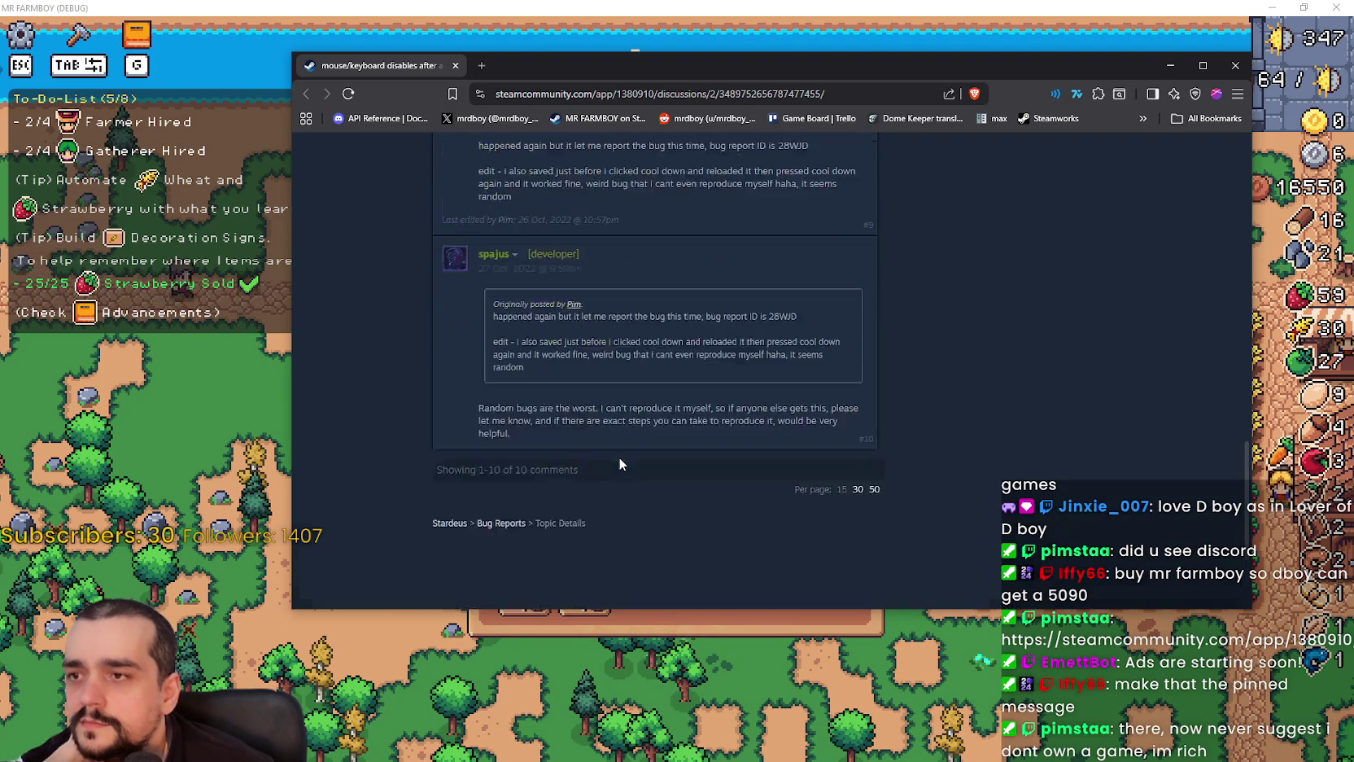
{"action": "scroll", "coordinate": [621, 452], "scroll_direction": "up", "scroll_amount": 10}
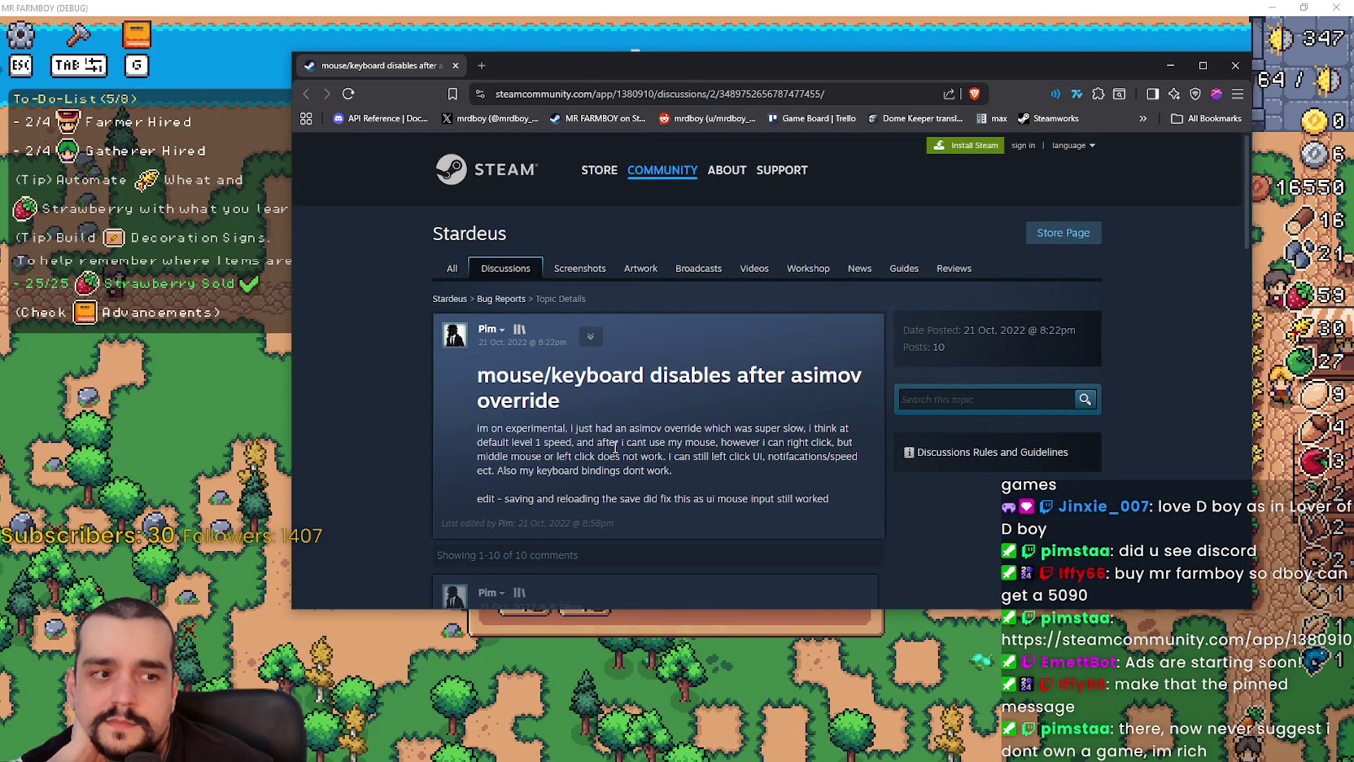
{"action": "scroll", "coordinate": [613, 443], "scroll_direction": "down", "scroll_amount": 3}
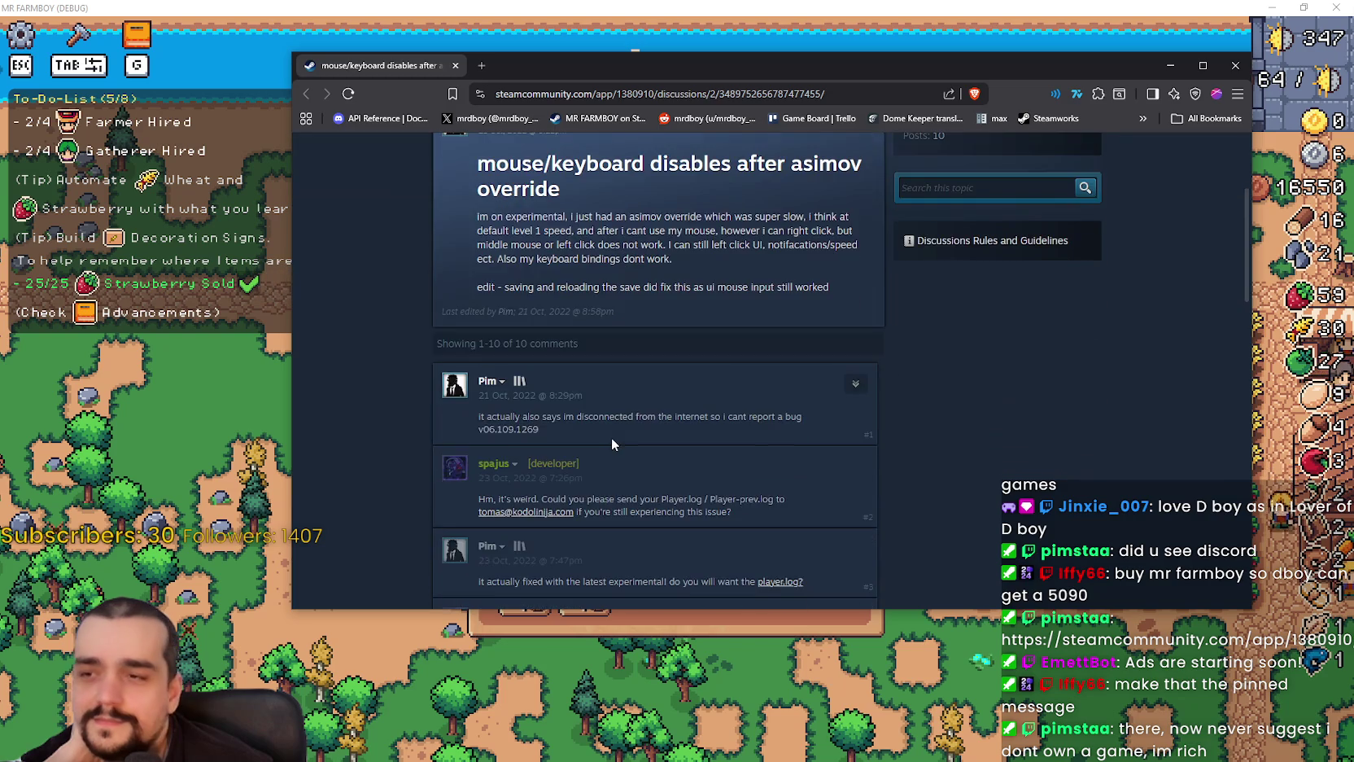
{"action": "scroll", "coordinate": [609, 431], "scroll_direction": "up", "scroll_amount": 3}
{"action": "scroll", "coordinate": [628, 410], "scroll_direction": "down", "scroll_amount": 1}
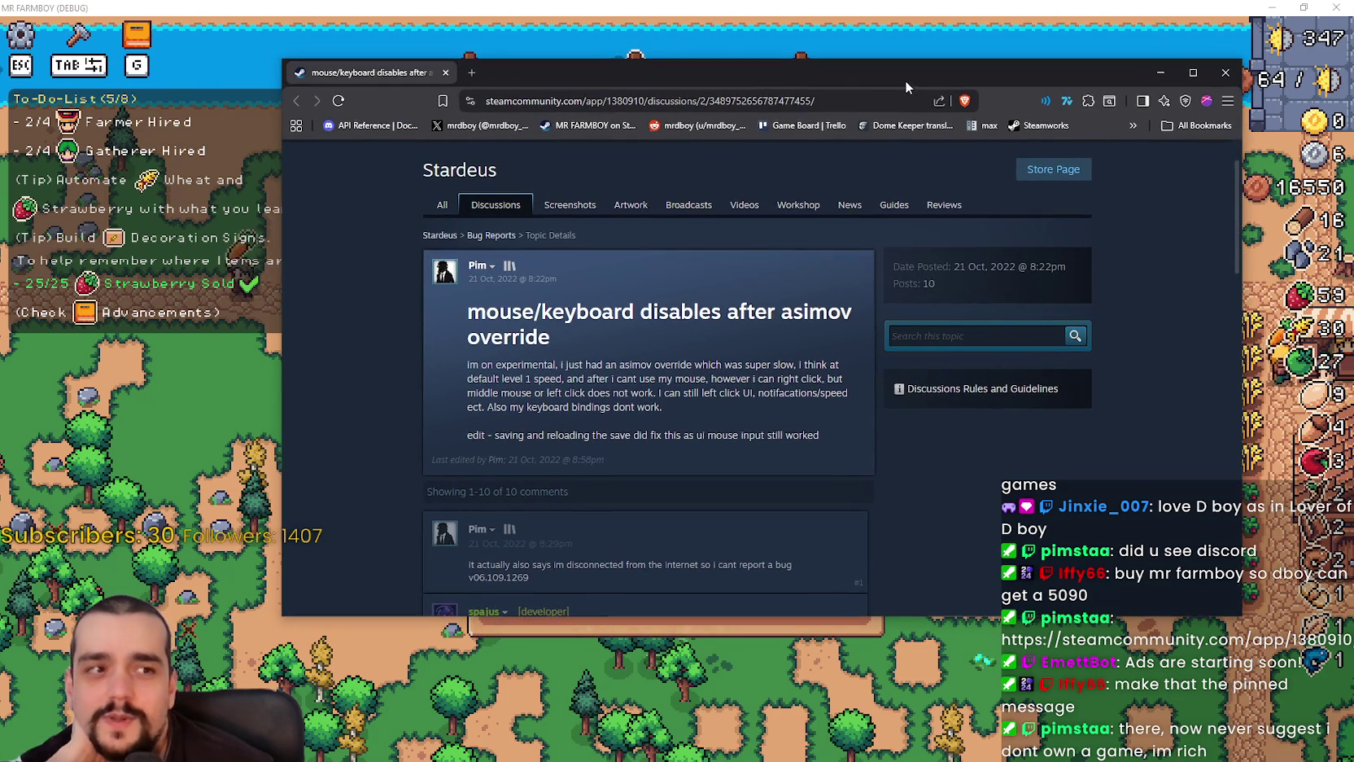
{"action": "mouse_move", "coordinate": [711, 56]}
{"action": "left_mouse_down"}
{"action": "mouse_move", "coordinate": [707, 68]}
{"action": "mouse_move", "coordinate": [1293, 55]}
{"action": "left_mouse_up"}
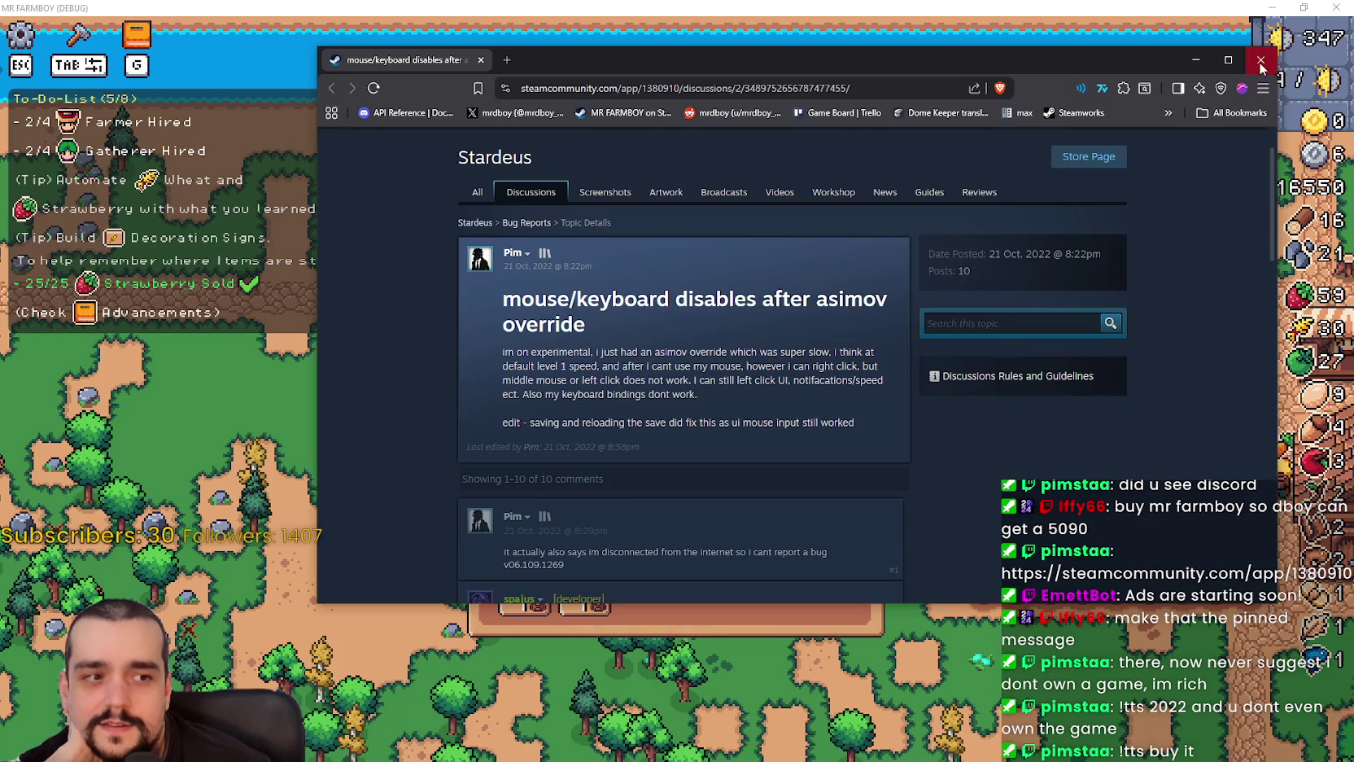
{"action": "left_click", "coordinate": [1260, 61]}
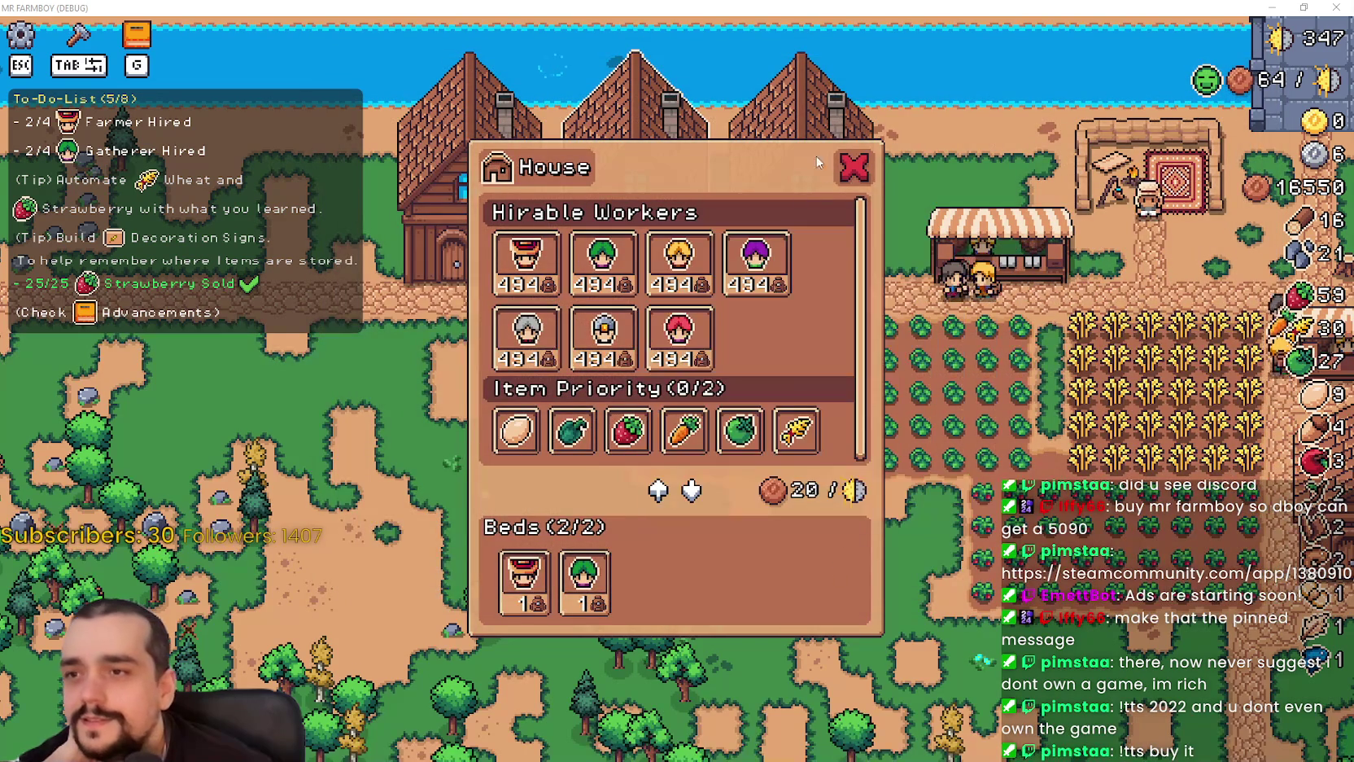
- Close and reopen the House panel, then close it again
{"action": "left_click", "coordinate": [854, 167]}
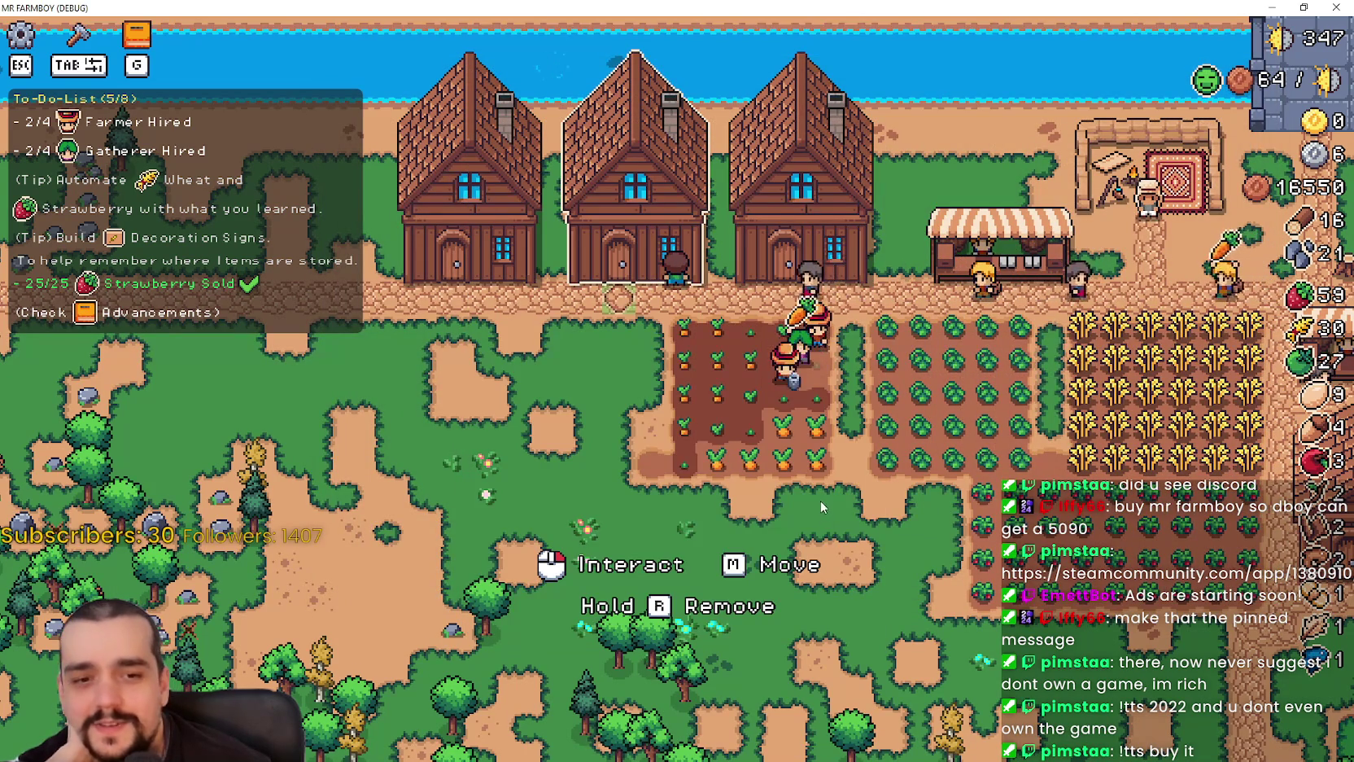
{"action": "left_click", "coordinate": [822, 497]}
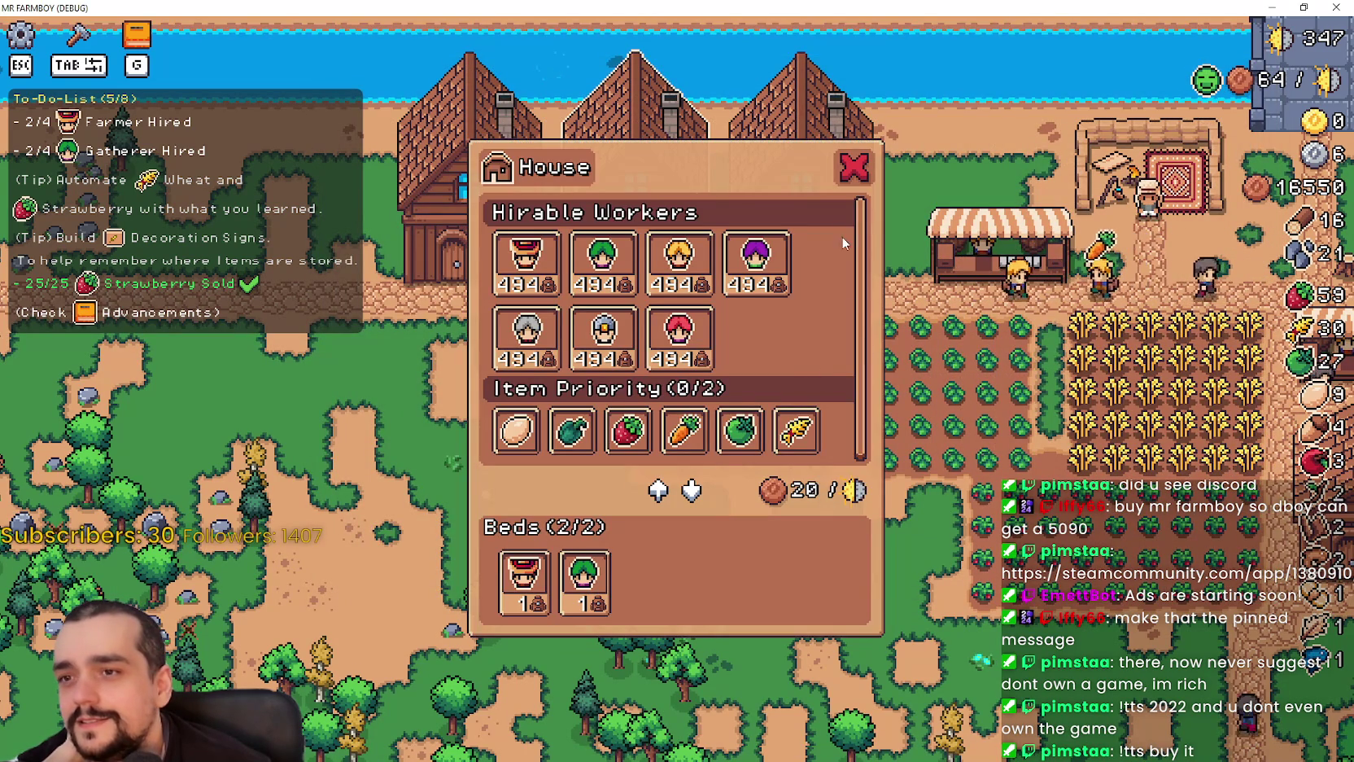
{"action": "left_click", "coordinate": [854, 167]}
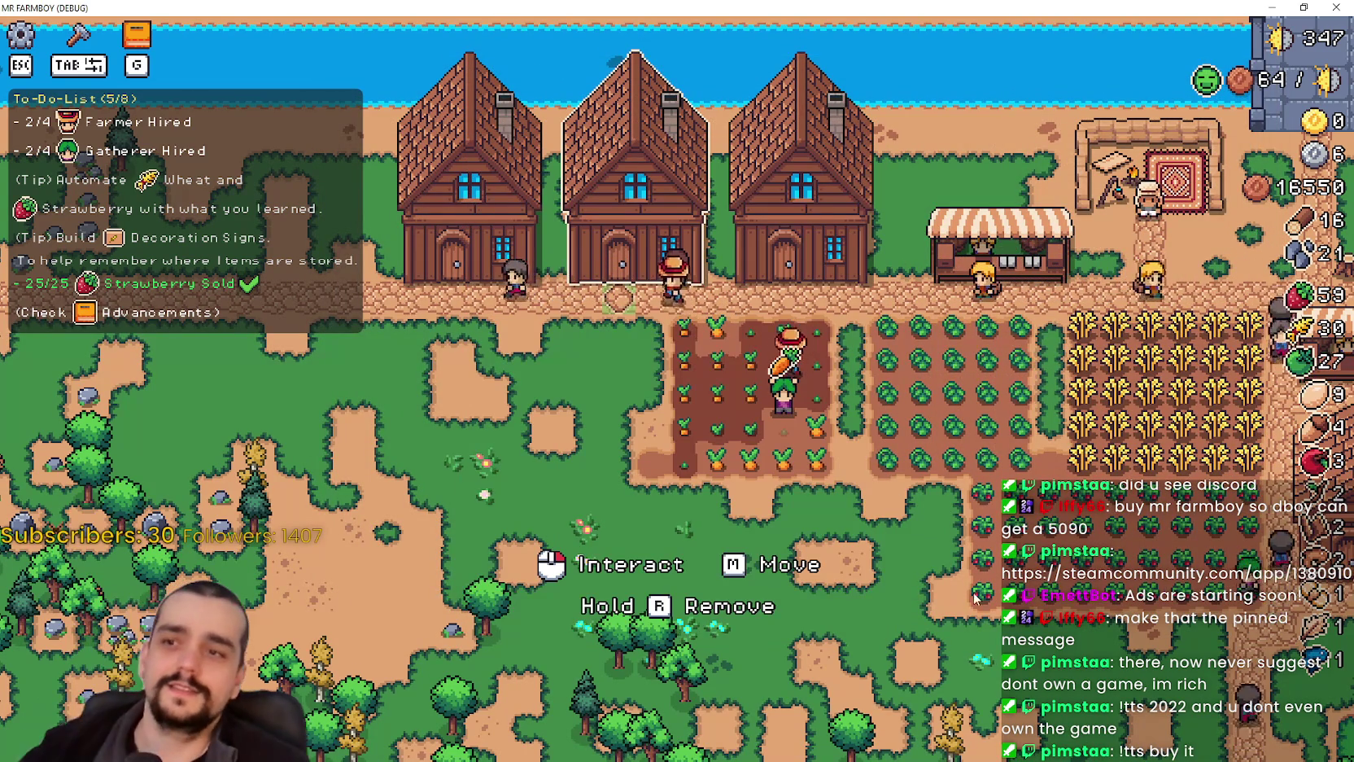
- Walk the farmer along the carrot and strawberry rows to harvest them
{"action": "key", "text": "s"}
{"action": "key", "text": "d"}
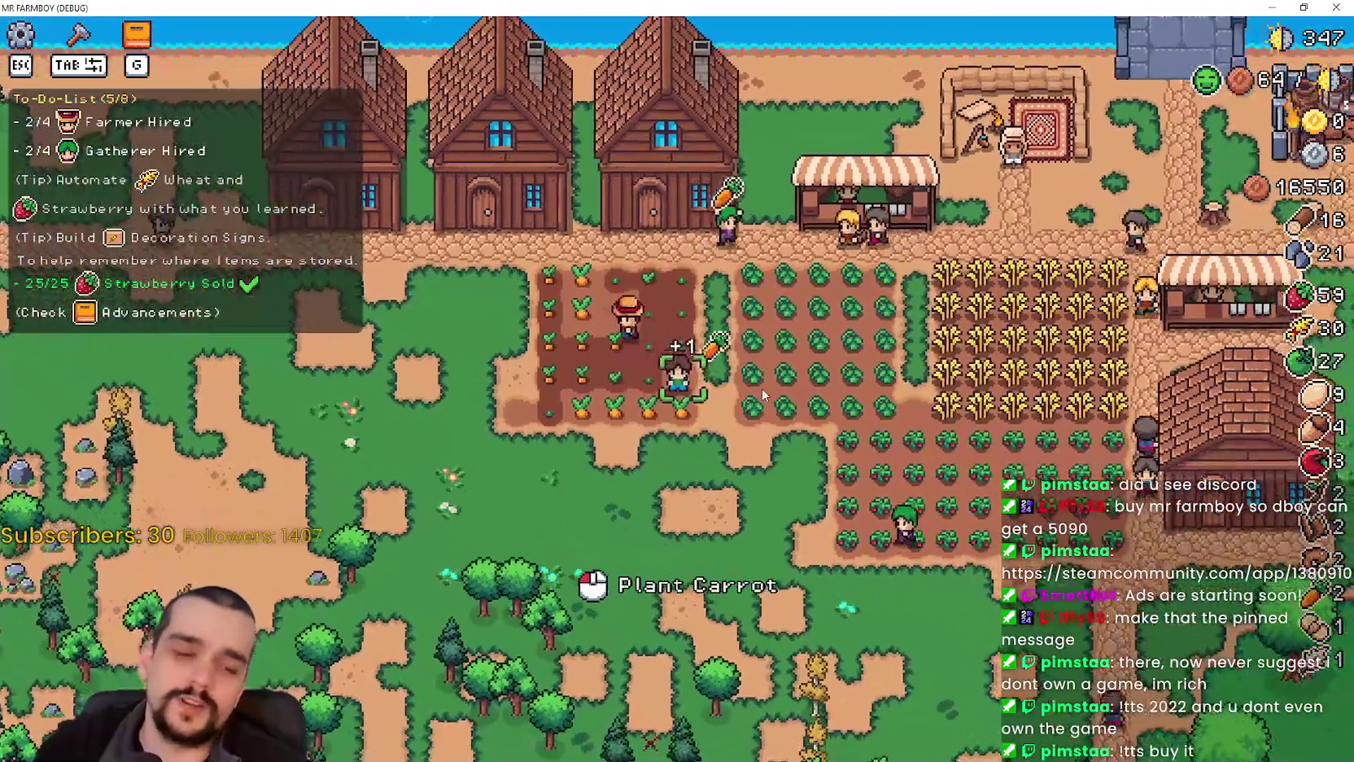
{"action": "key", "text": "a"}
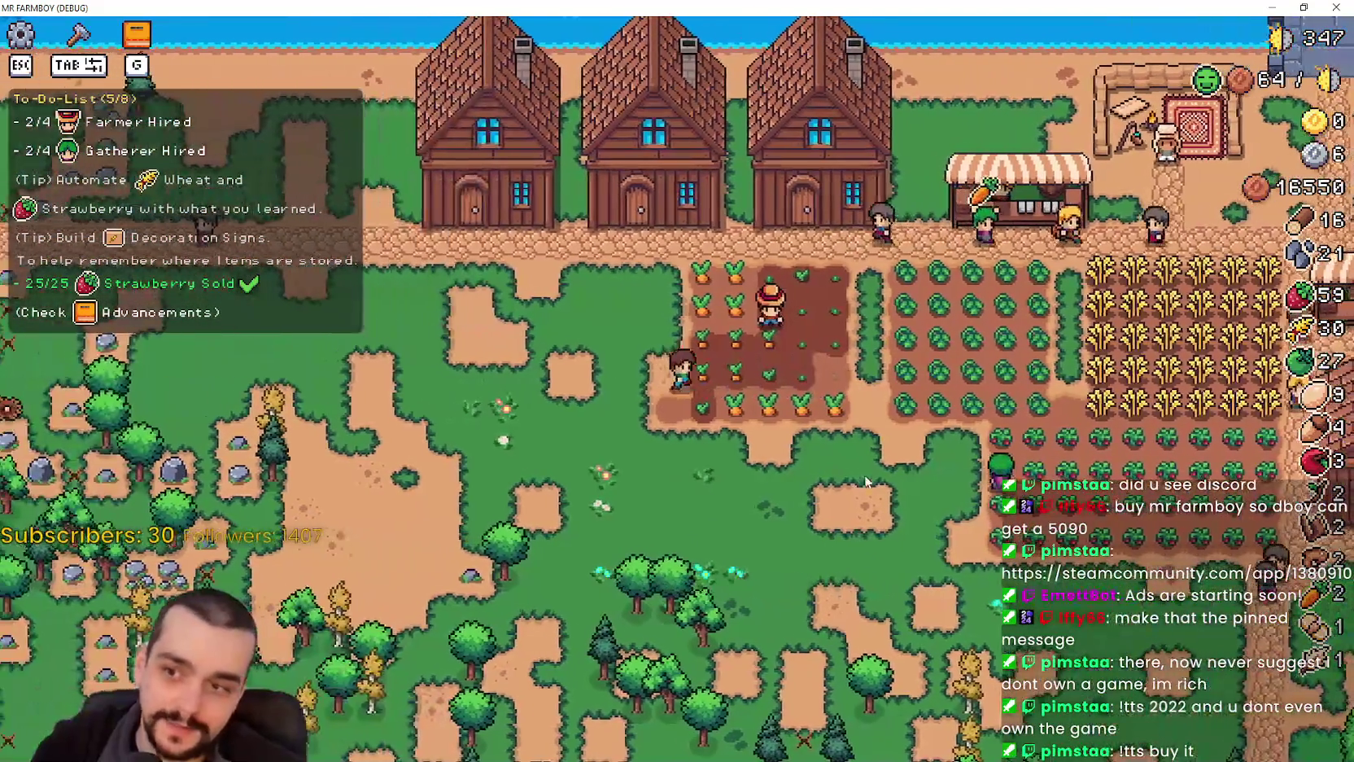
{"action": "key", "text": "d"}
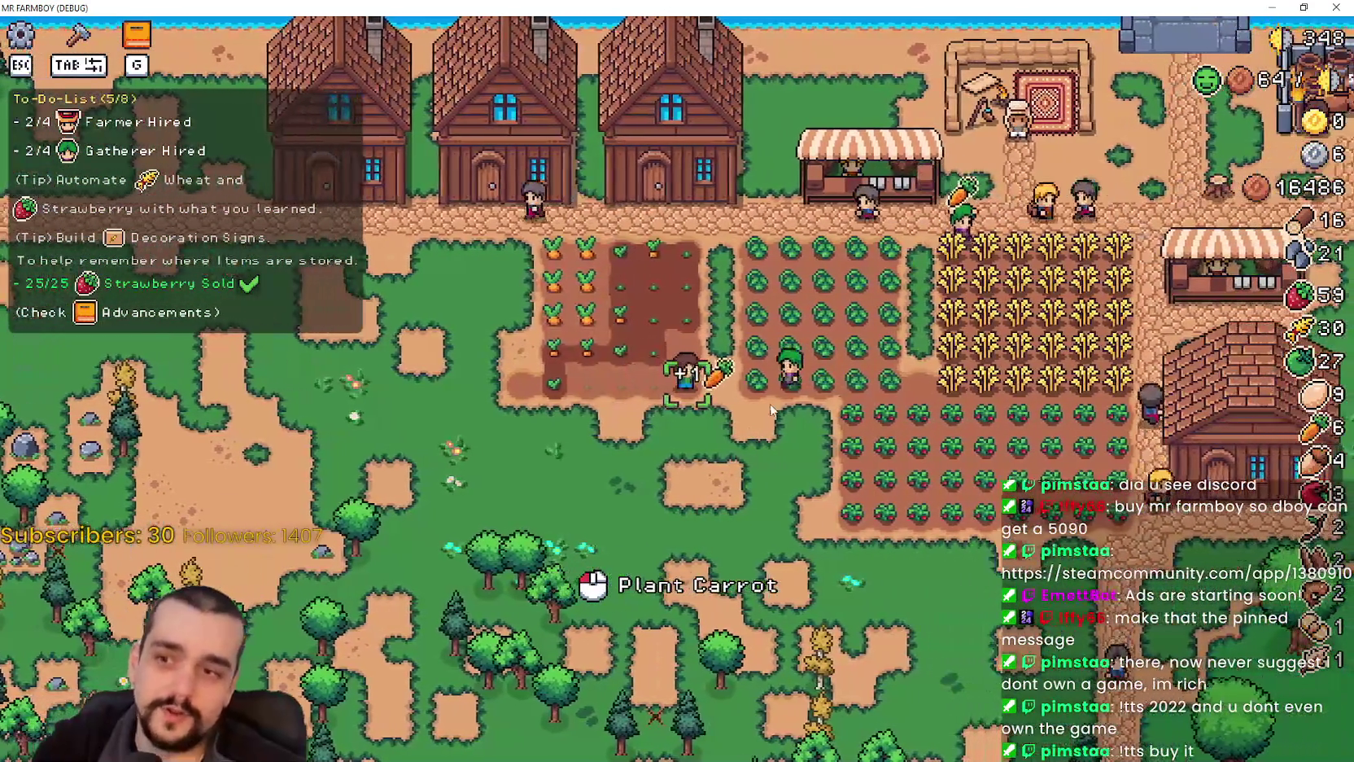
{"action": "key", "text": "d"}
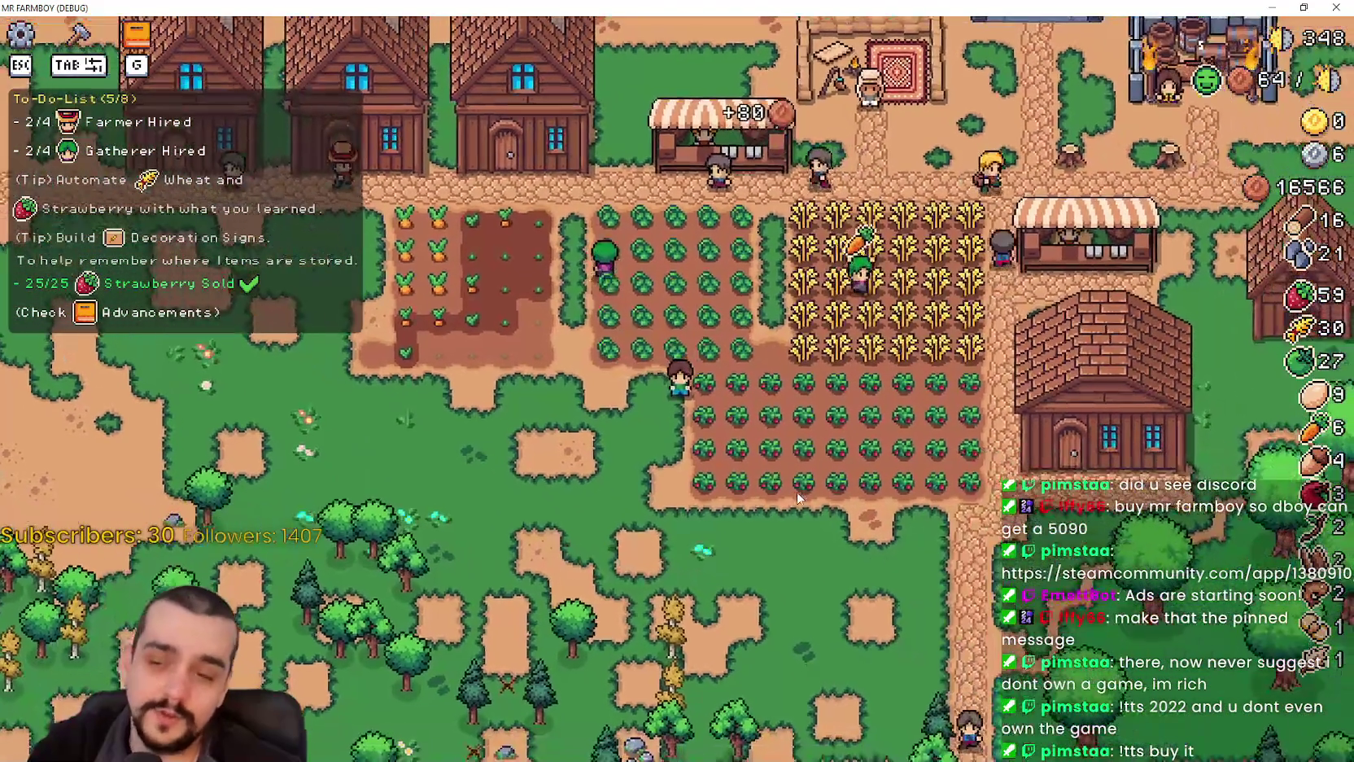
{"action": "key", "text": "d"}
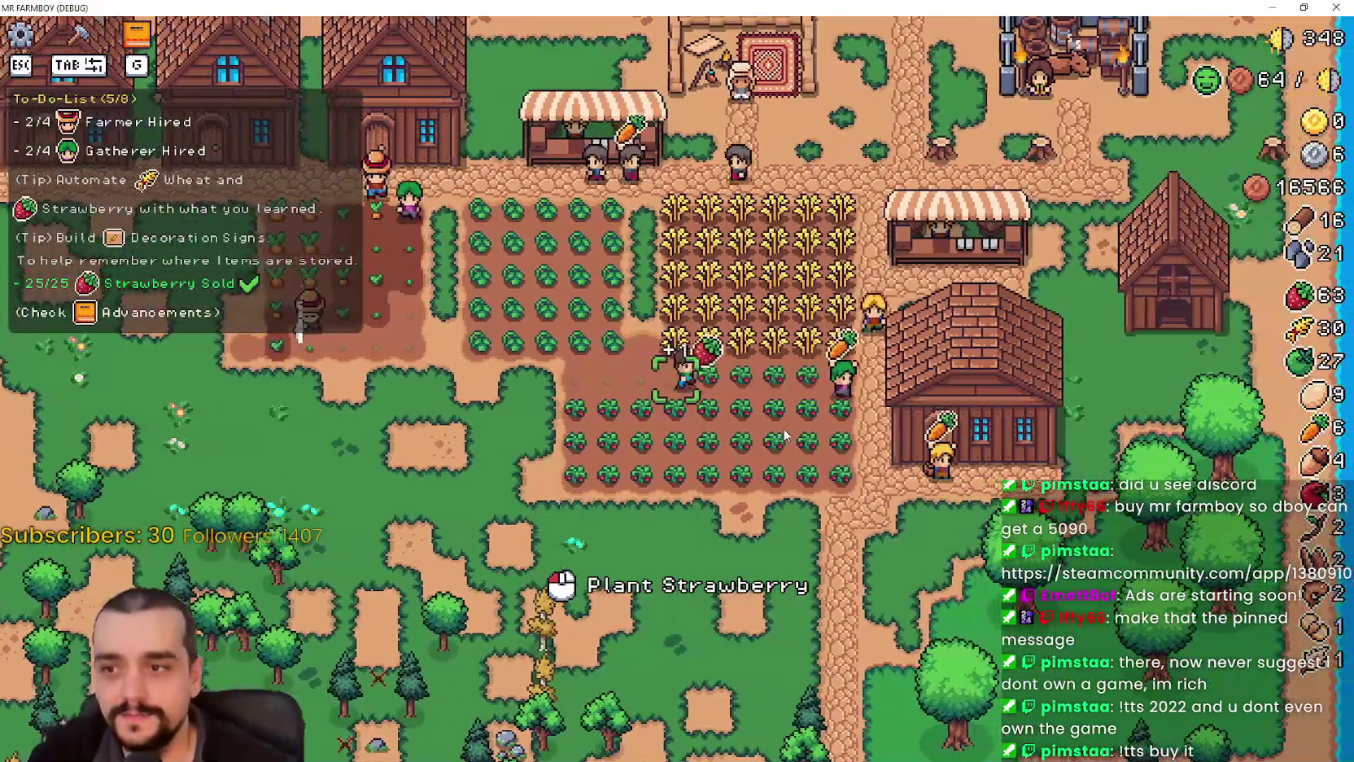
- Walk back to the house, open its panel, then return to Godot at line 415
{"action": "key", "text": "a"}
{"action": "key", "text": "w"}
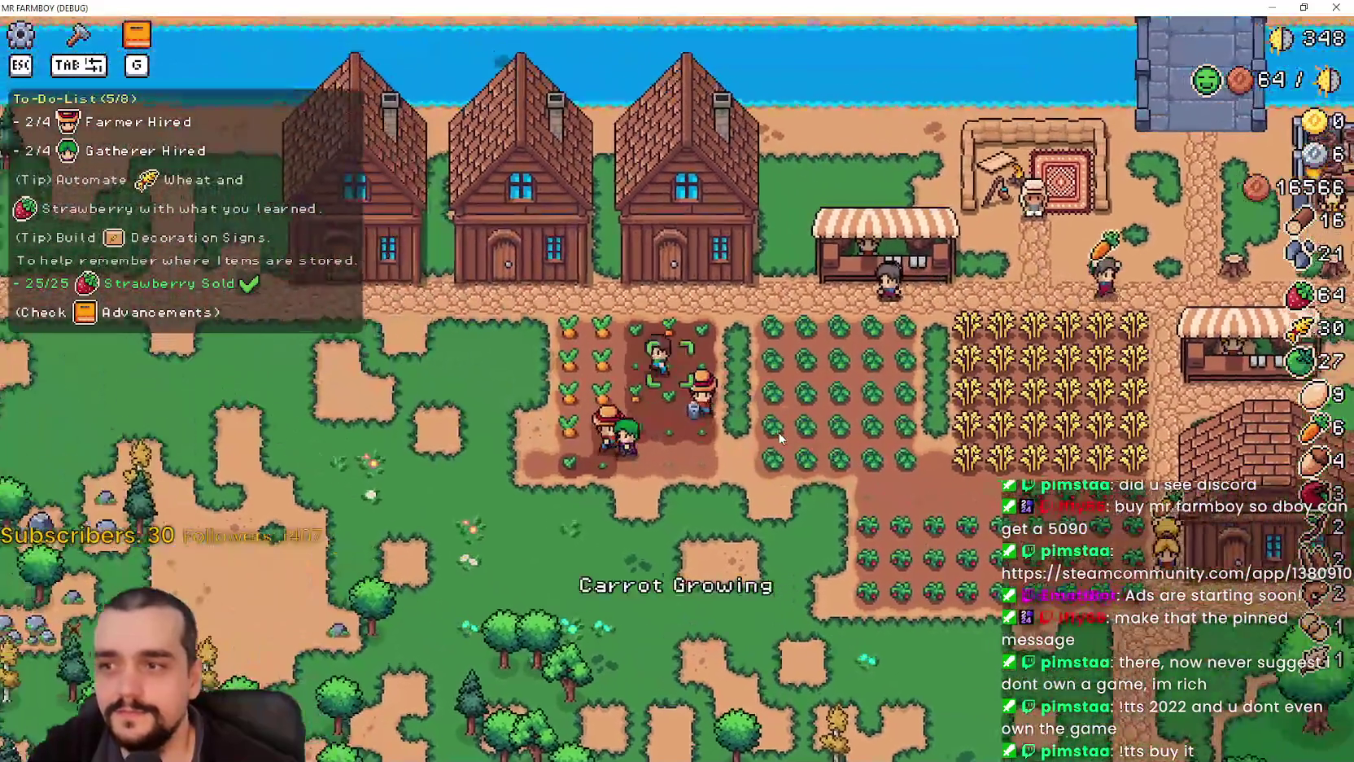
{"action": "key", "text": "a"}
{"action": "key", "text": "e"}
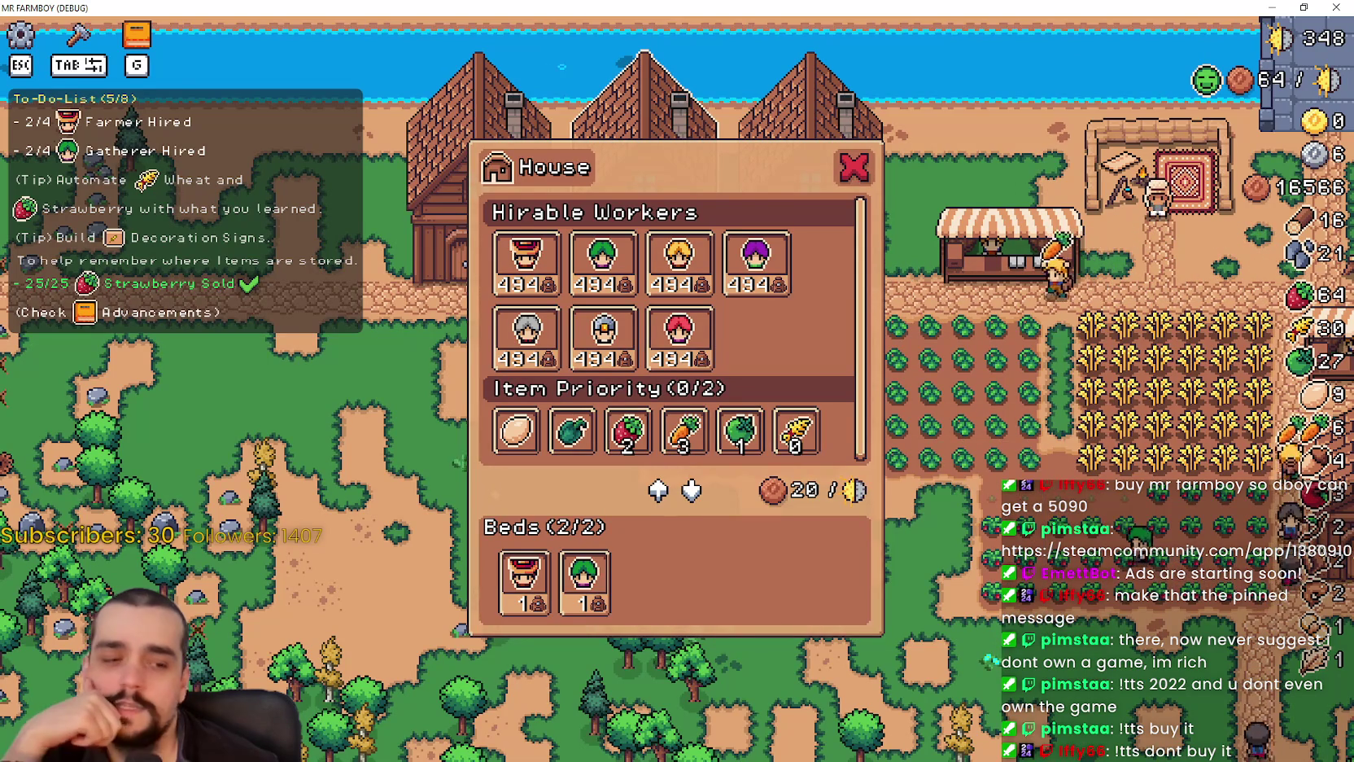
{"action": "key", "text": "alt+Tab"}
{"action": "left_click", "coordinate": [1013, 320]}
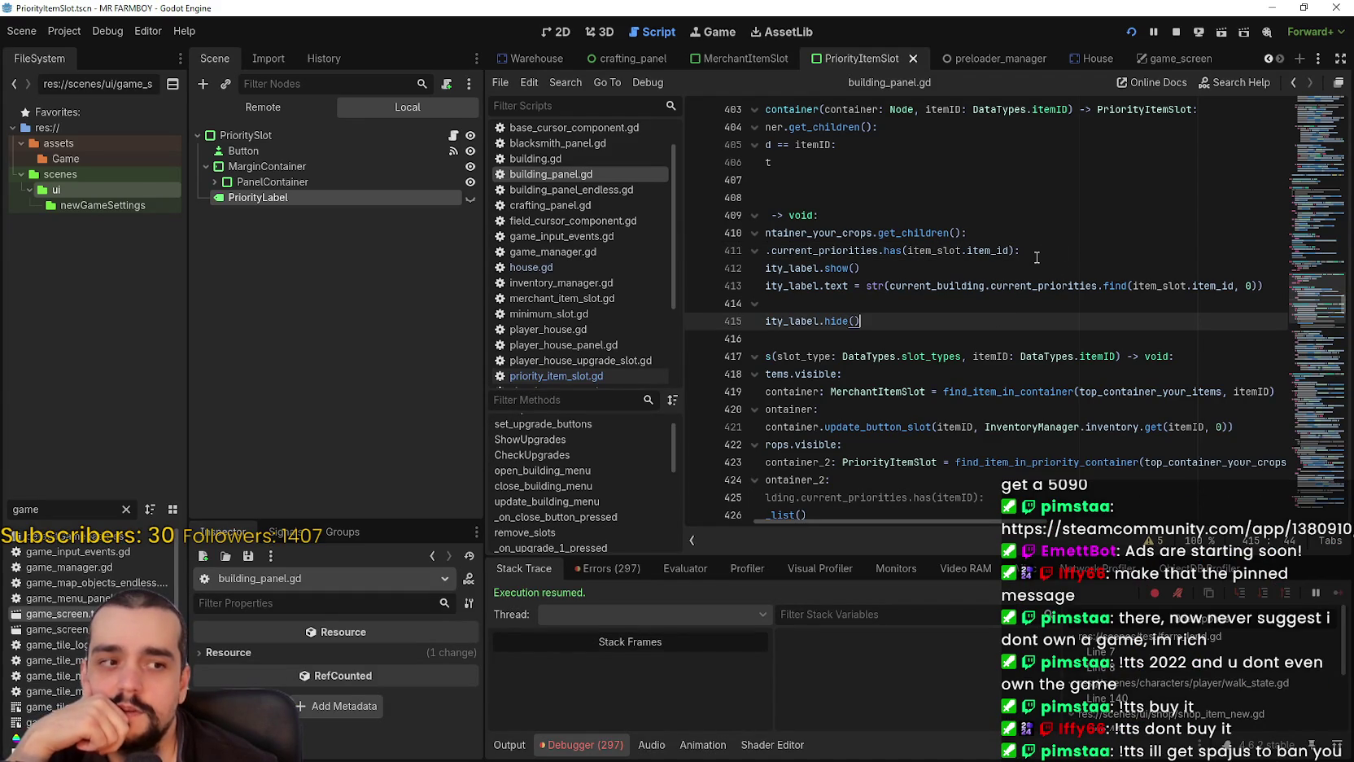
{"action": "left_click_drag", "start_coordinate": [977, 268], "coordinate": [667, 235]}
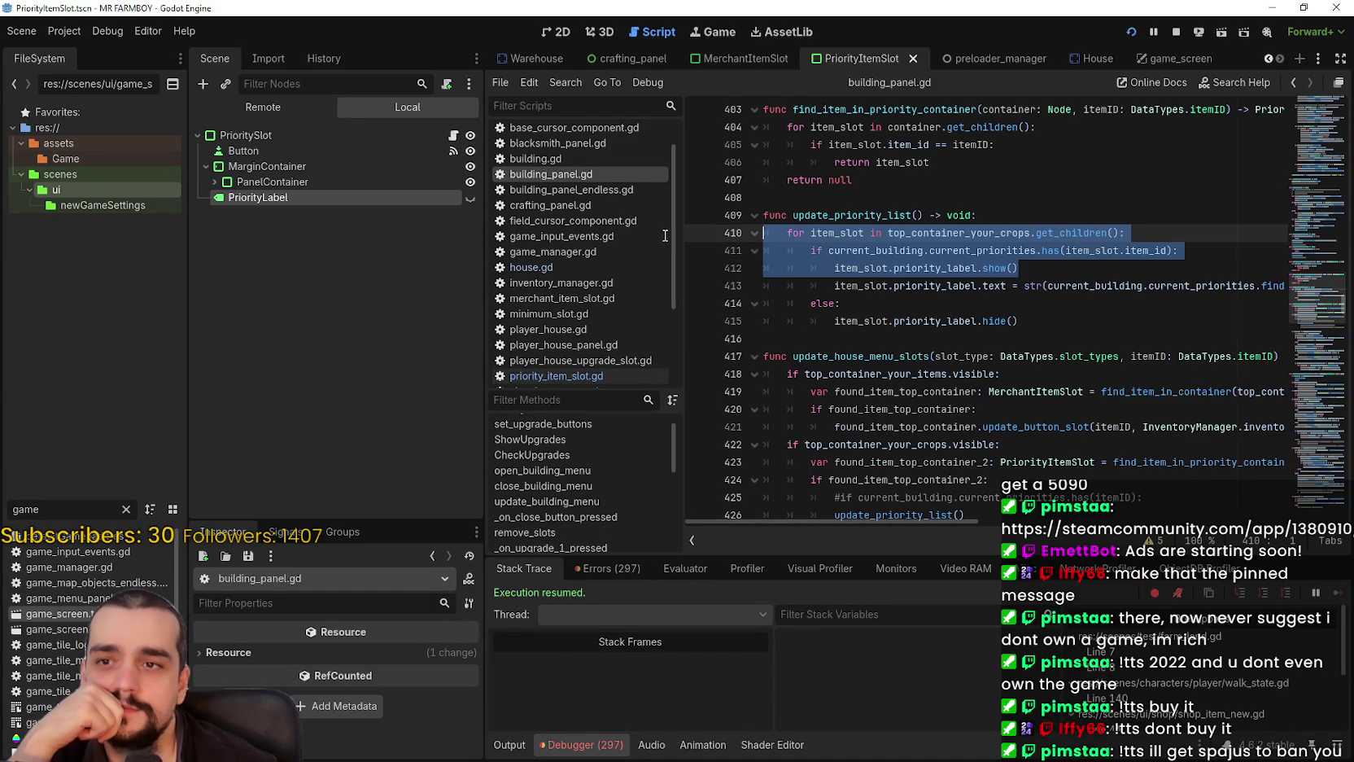
{"action": "left_click", "coordinate": [983, 269]}
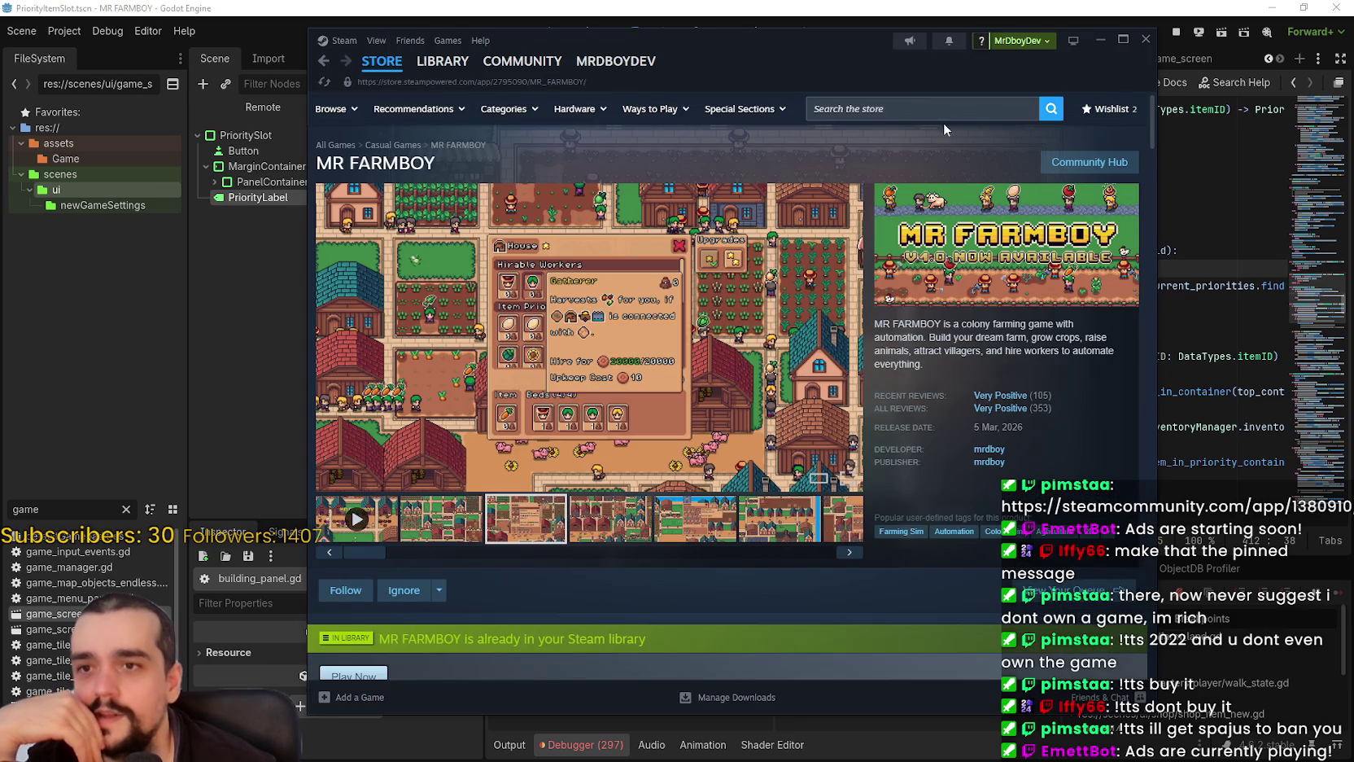
{"action": "left_click", "coordinate": [934, 111]}
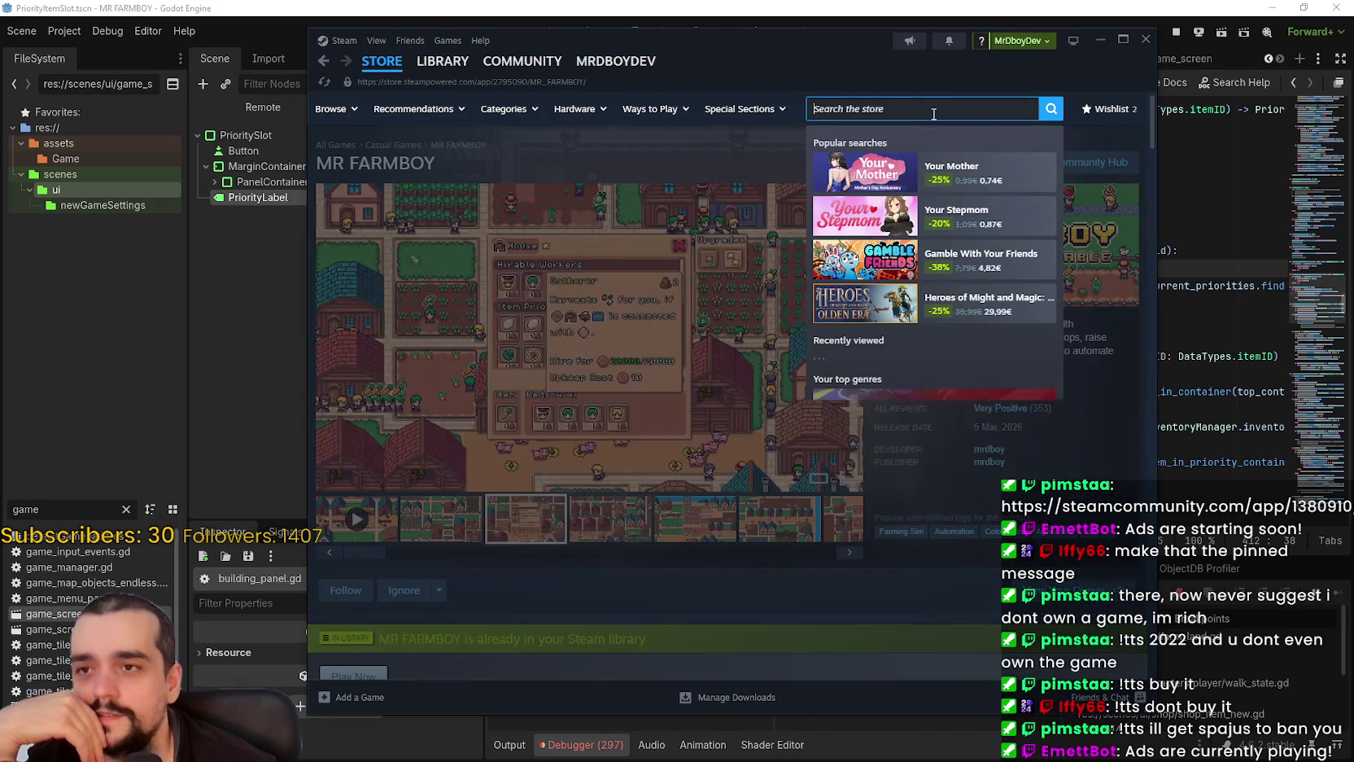
{"action": "left_click", "coordinate": [719, 143]}
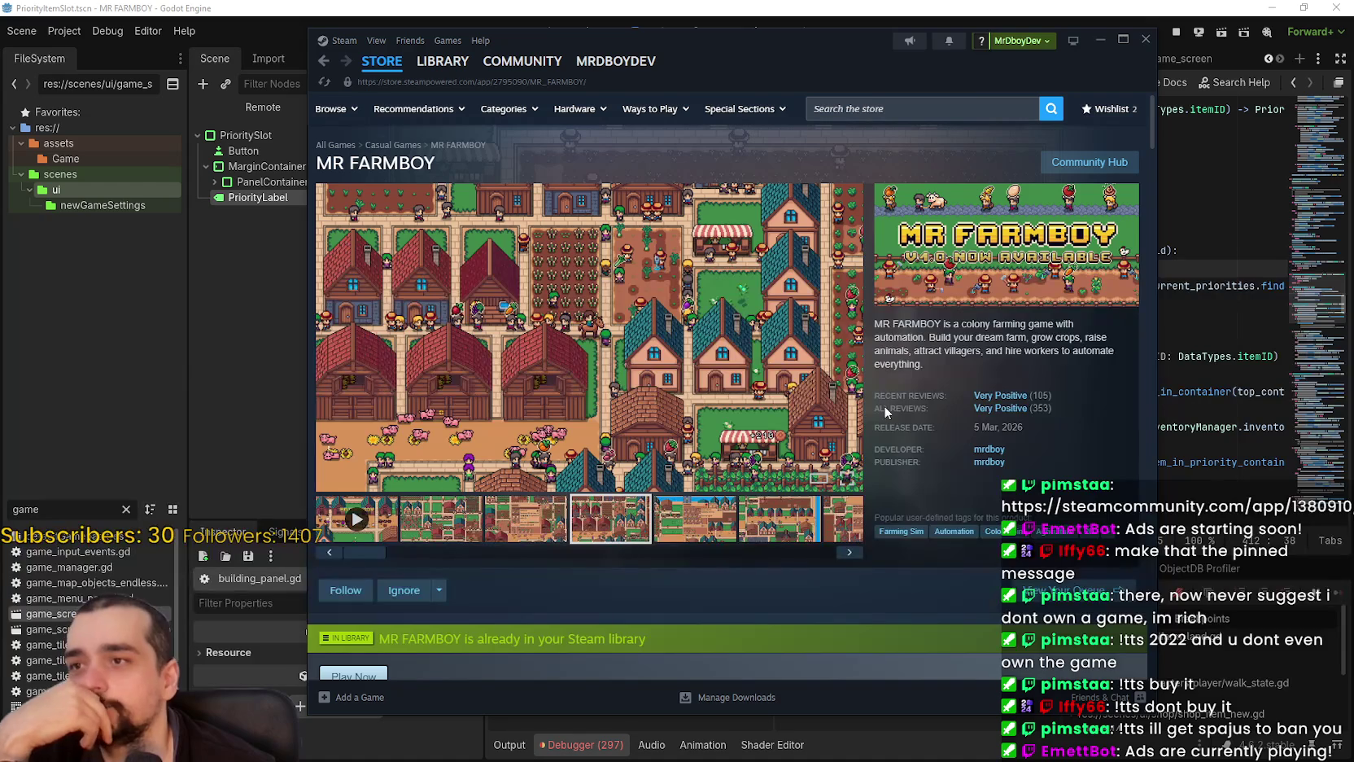
{"action": "key", "text": "alt+Tab"}
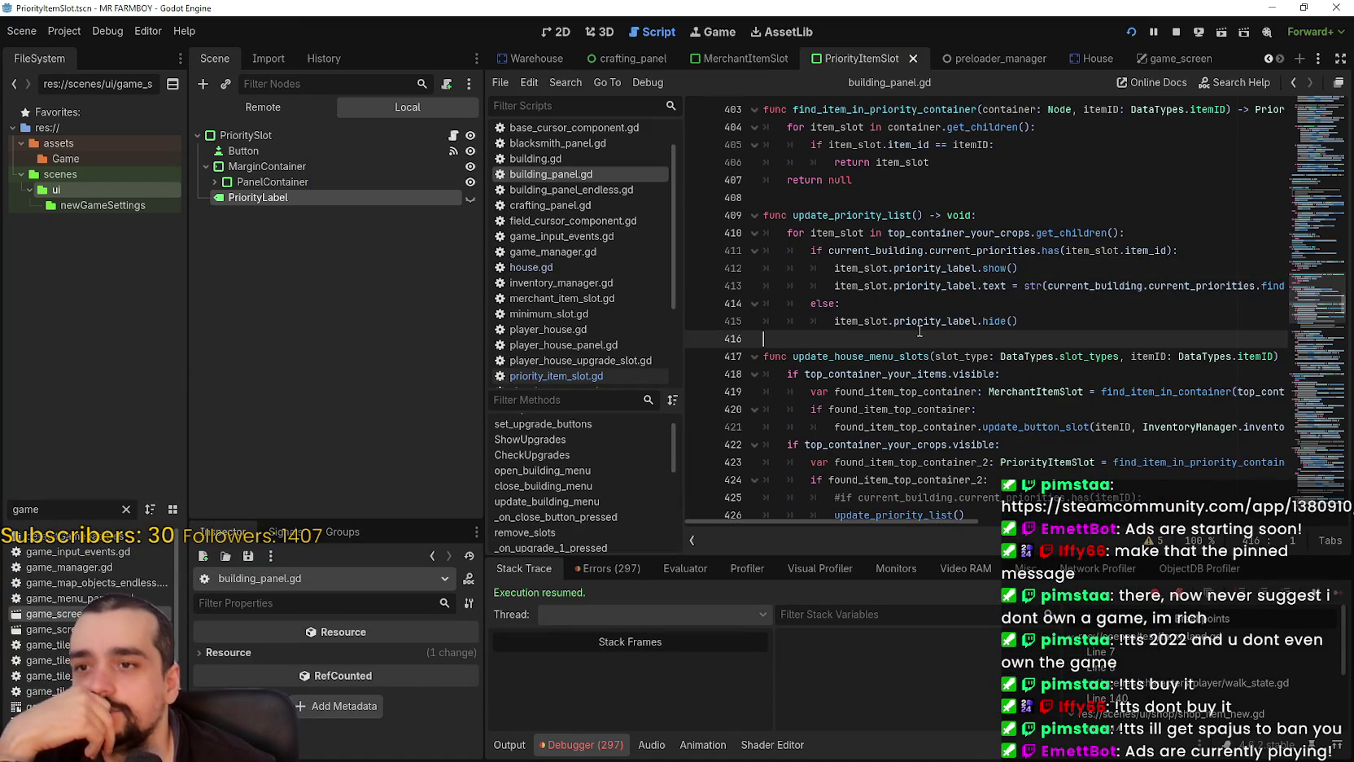
{"action": "scroll", "coordinate": [1048, 334], "scroll_direction": "down", "scroll_amount": 2}
{"action": "left_click_drag", "start_coordinate": [1019, 374], "coordinate": [1290, 375]}
{"action": "left_click", "coordinate": [1280, 374]}
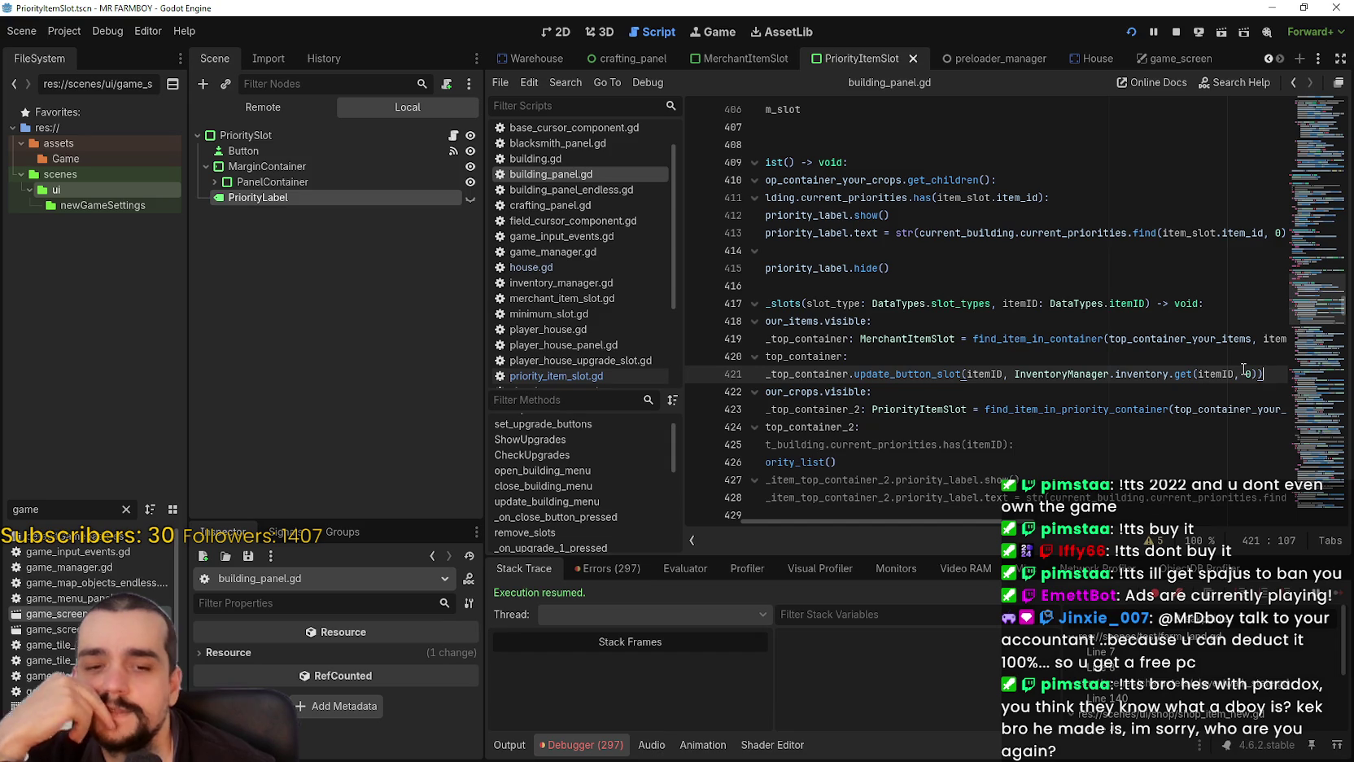
{"action": "key", "text": "alt+Tab"}
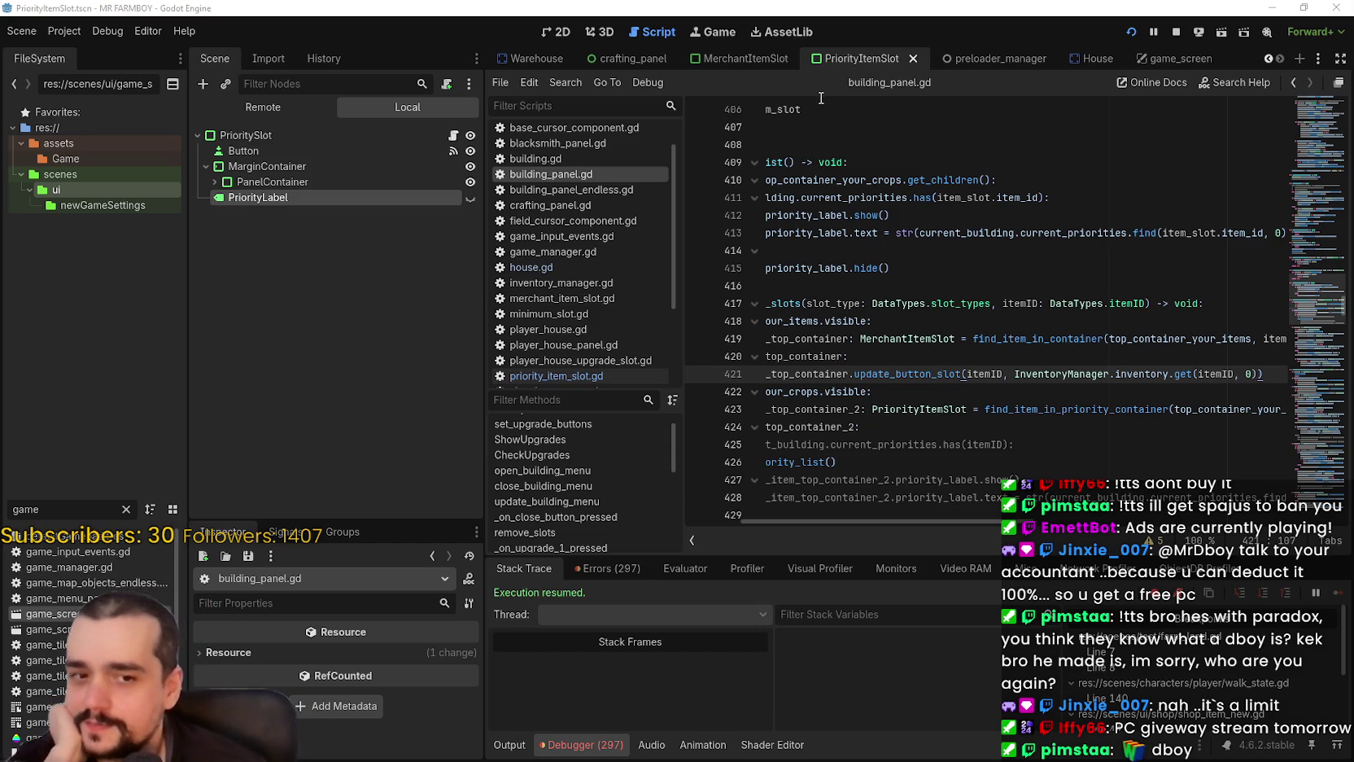
{"action": "left_click", "coordinate": [809, 267]}
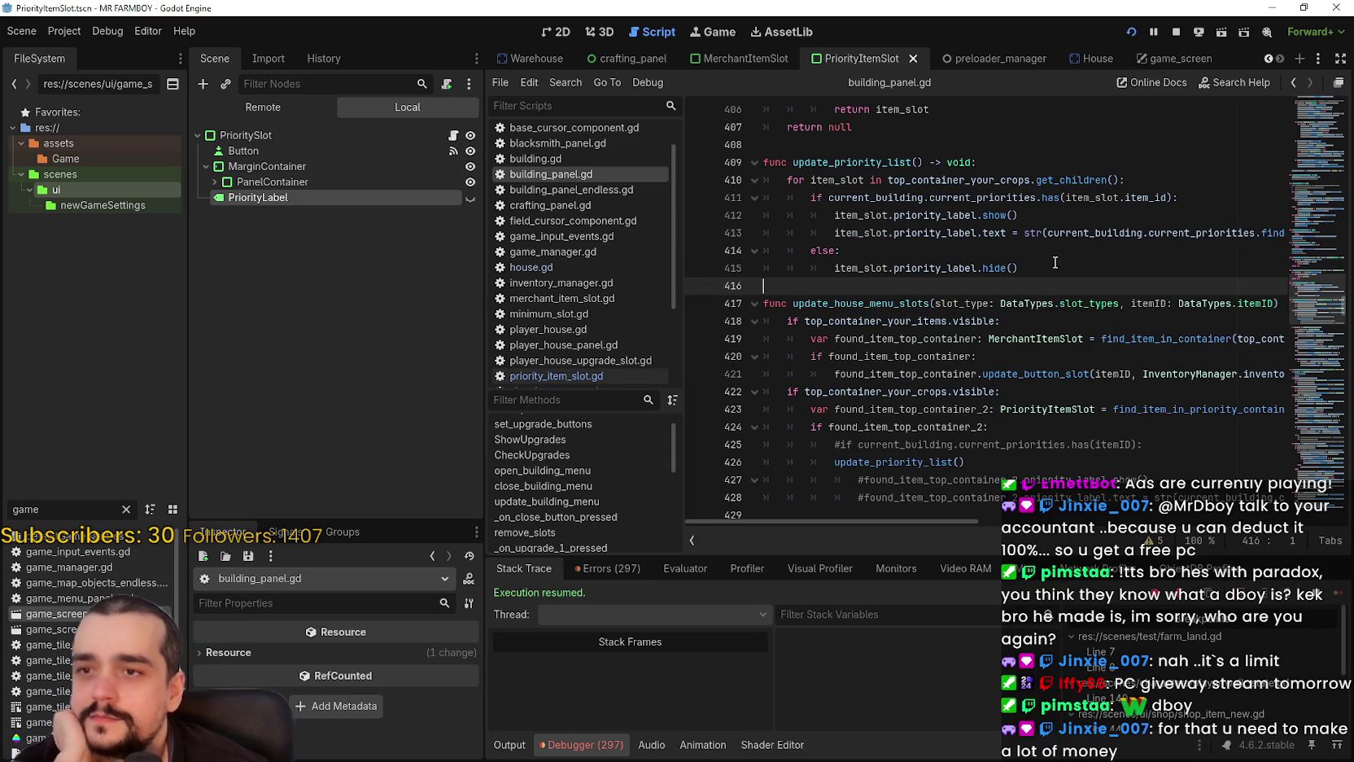
- Position the caret on the empty line after line 415's priority_label else block
{"action": "left_click", "coordinate": [1033, 268]}
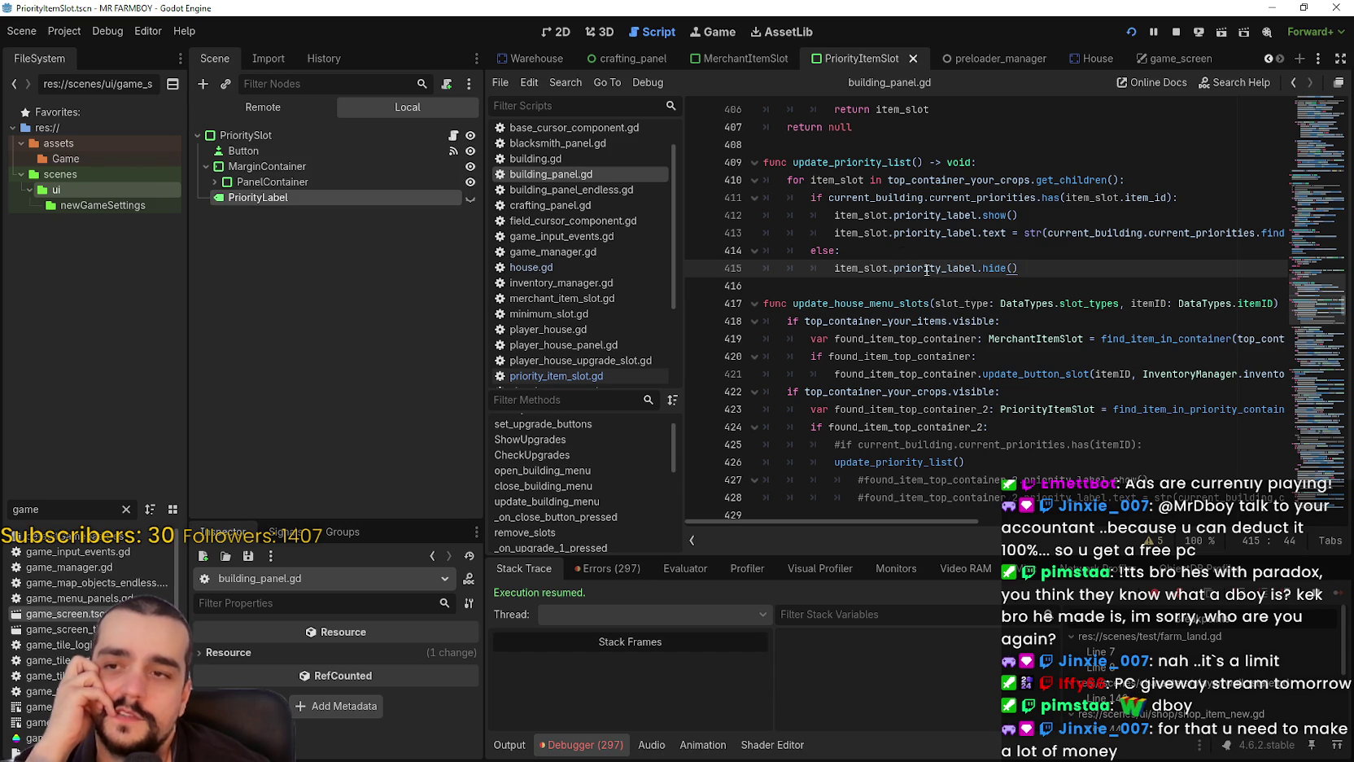
{"action": "left_click", "coordinate": [966, 267]}
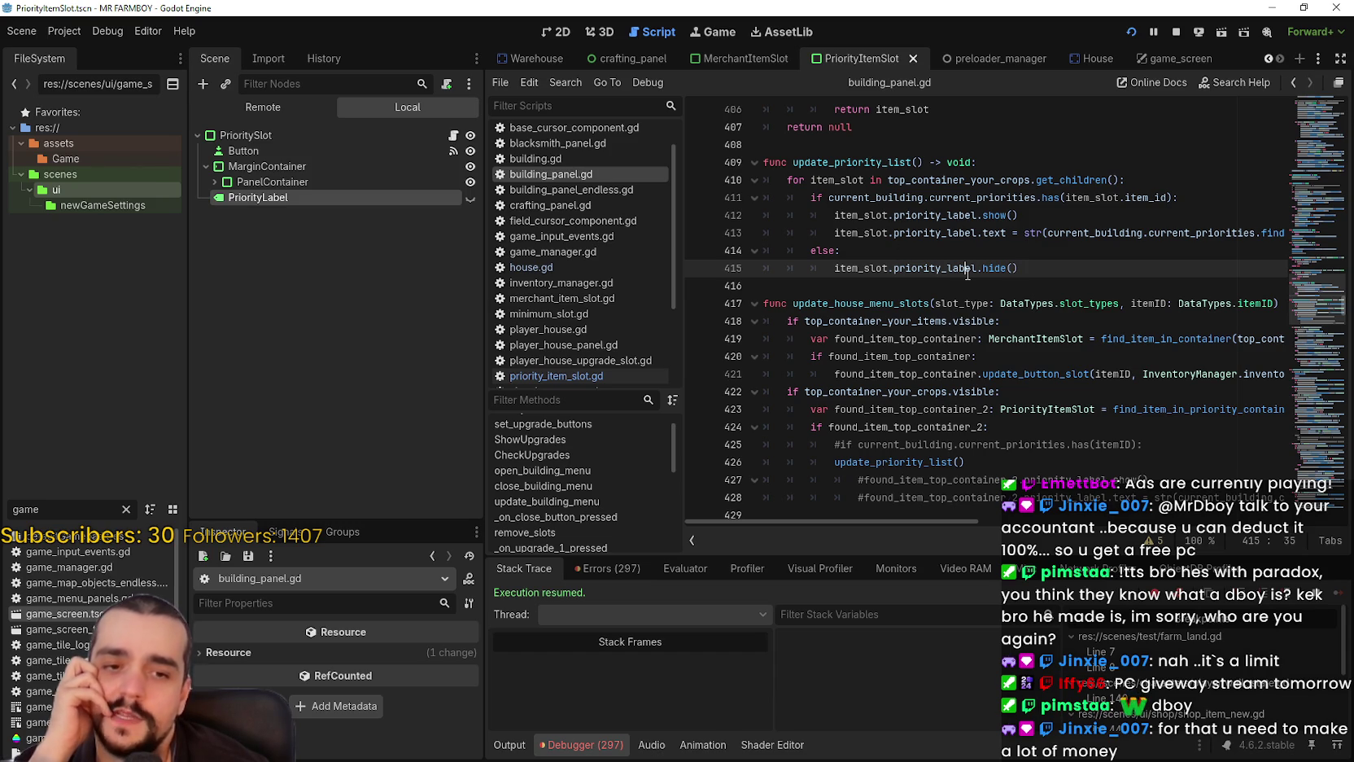
{"action": "left_click", "coordinate": [1075, 272]}
{"action": "key", "text": "Down"}
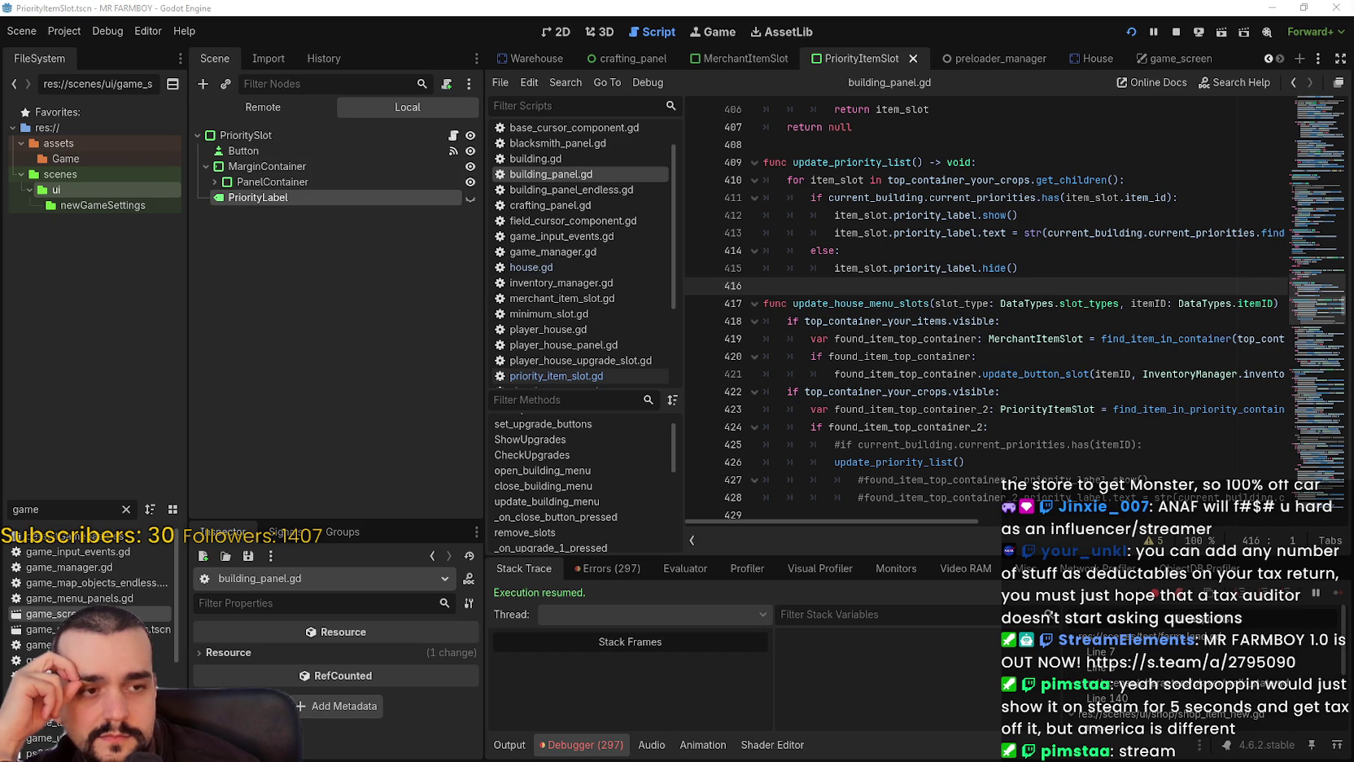
- Locate the current_priorities.find(item_slot.item_id, 0) lookup on line 413
{"action": "left_click", "coordinate": [902, 287]}
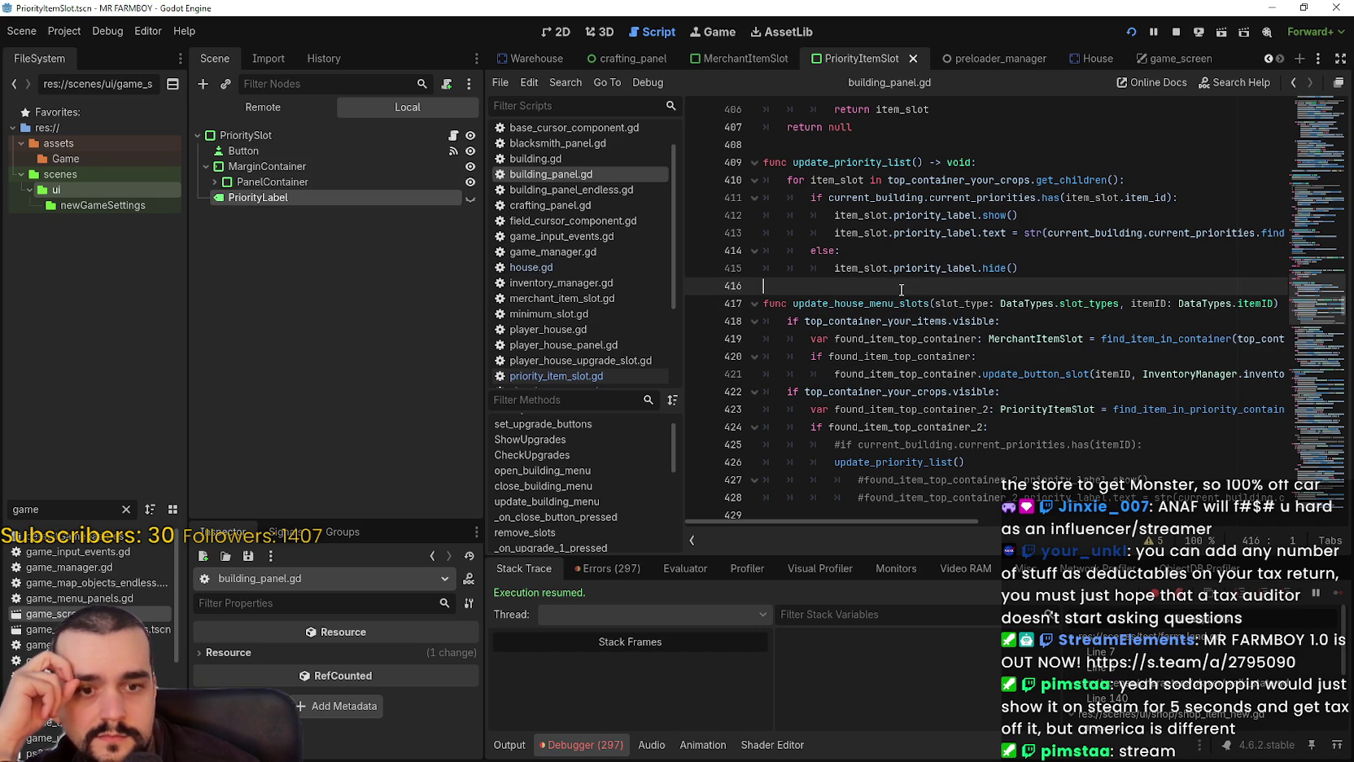
{"action": "scroll", "coordinate": [1160, 461], "scroll_direction": "up", "scroll_amount": 2}
{"action": "left_click_drag", "start_coordinate": [840, 356], "coordinate": [1282, 338]}
{"action": "left_click", "coordinate": [1169, 324]}
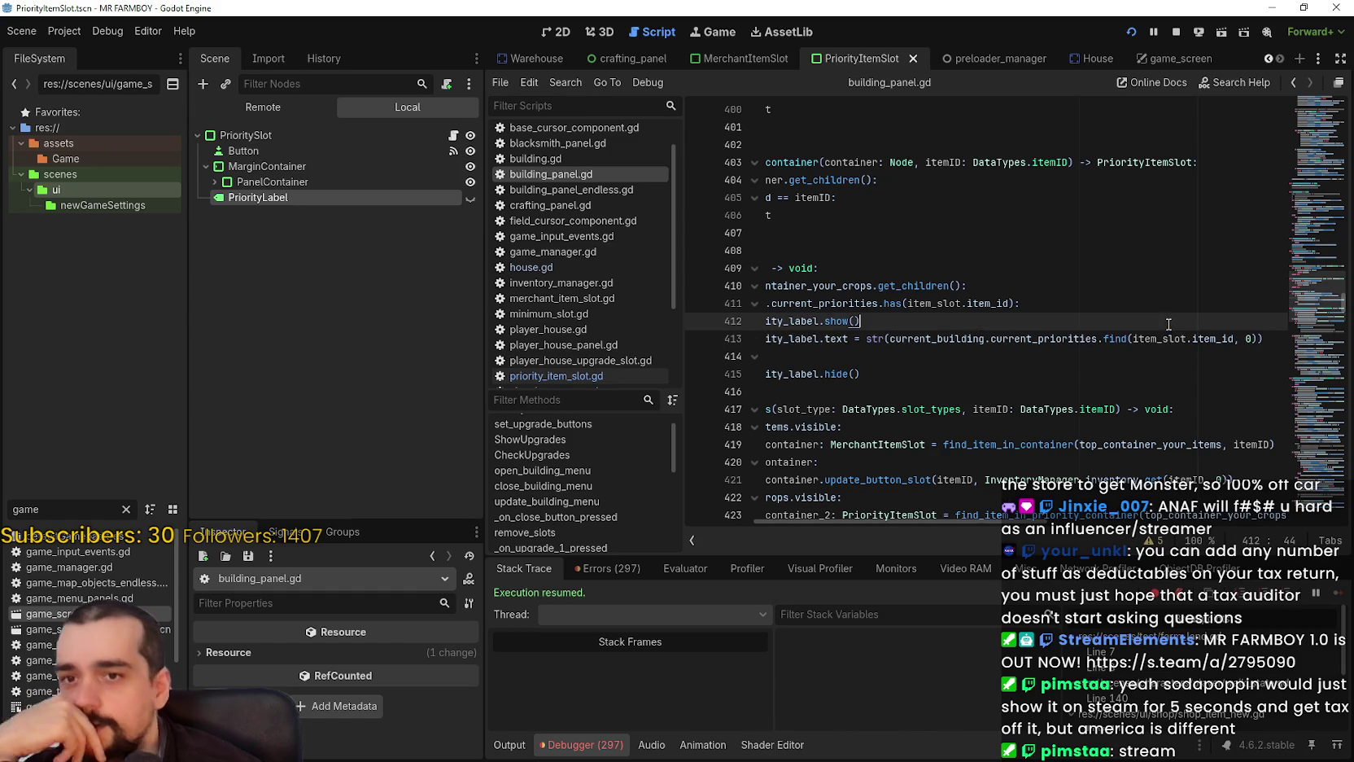
{"action": "double_click", "coordinate": [1054, 338]}
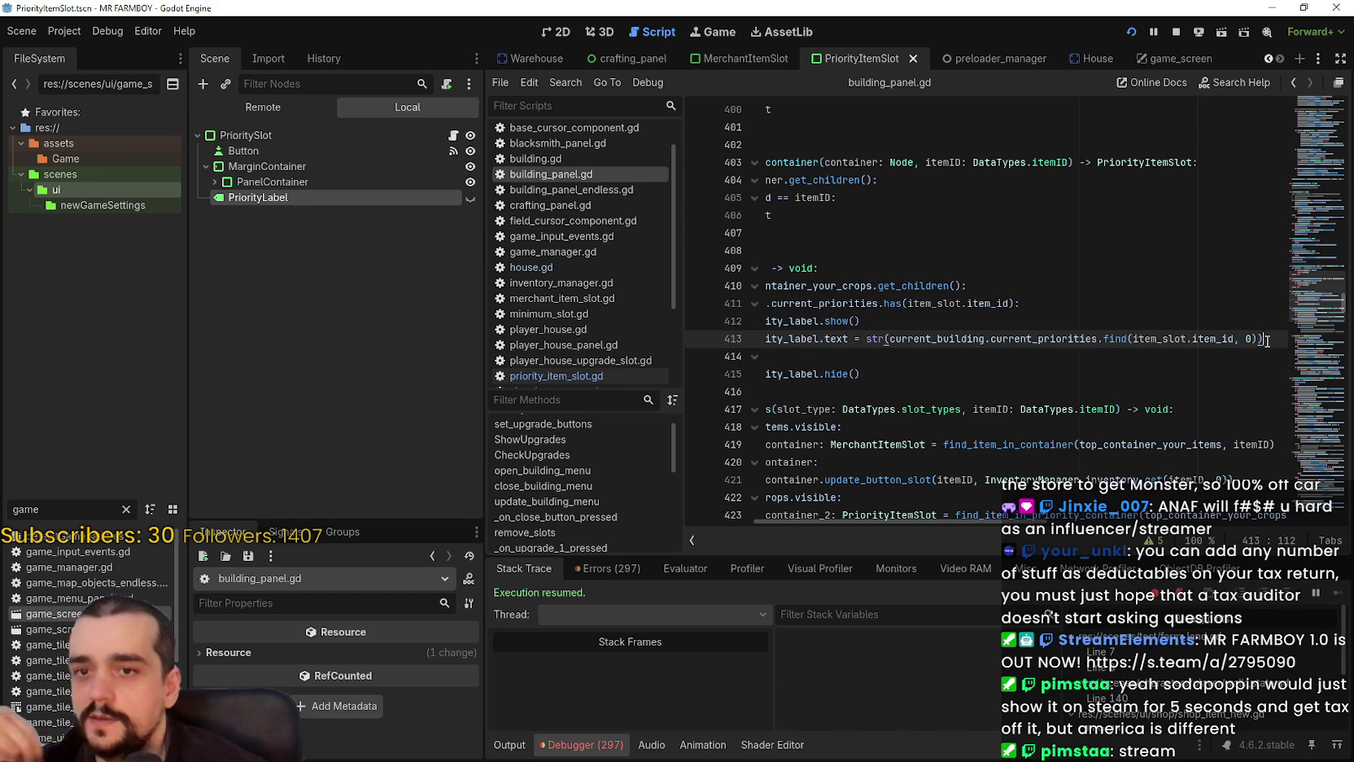
{"action": "left_click_drag", "start_coordinate": [1229, 331], "coordinate": [1258, 335]}
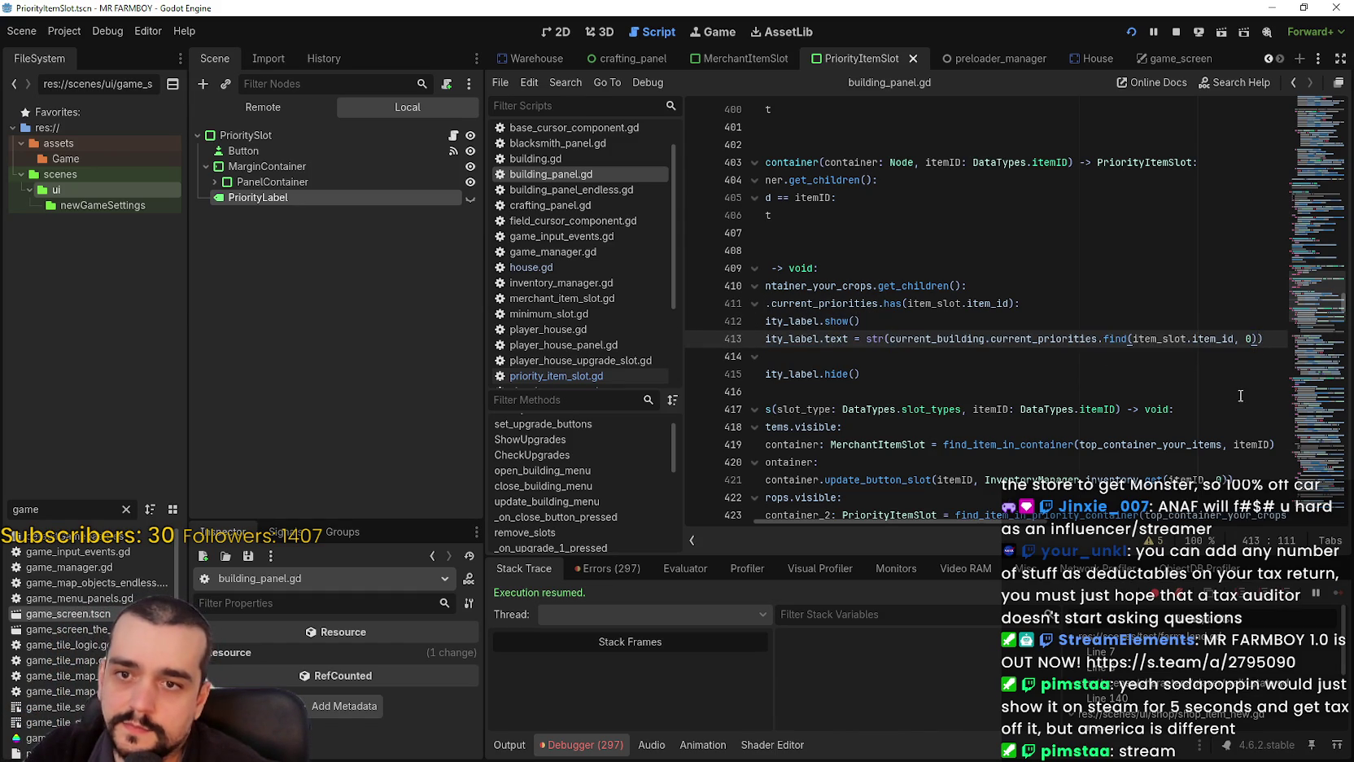
- Append '+ 1' to that lookup, save building_panel.gd, and switch away to test
{"action": "type", "text": "+ 1"}
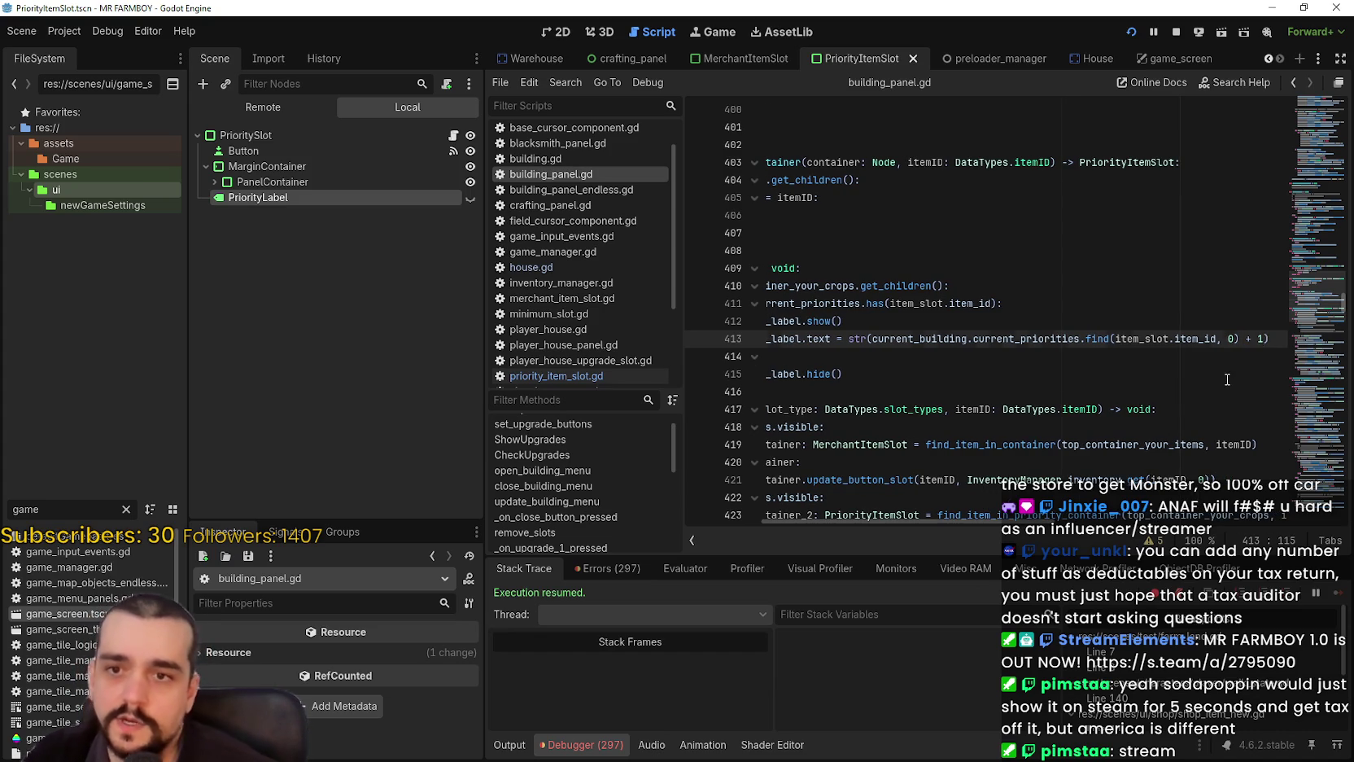
{"action": "left_click", "coordinate": [1081, 355]}
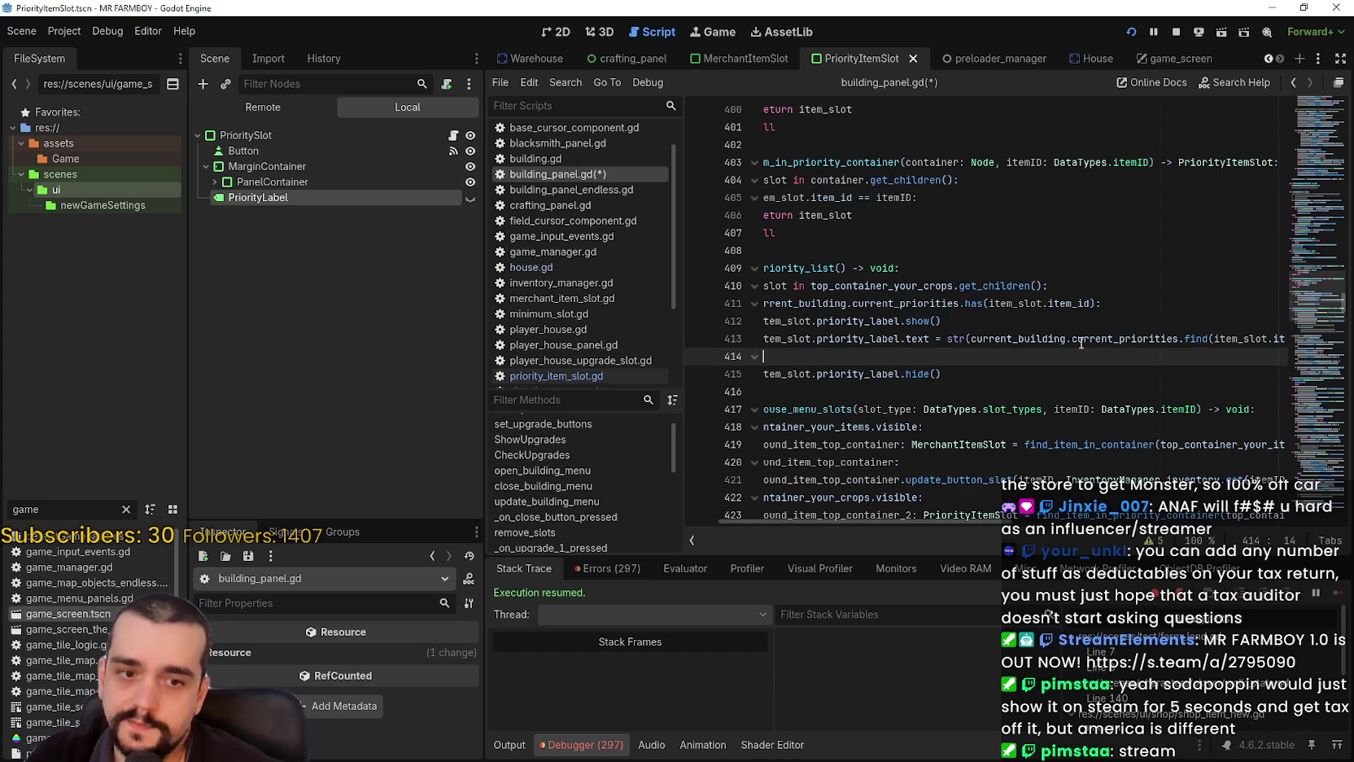
{"action": "key", "text": "ctrl+s"}
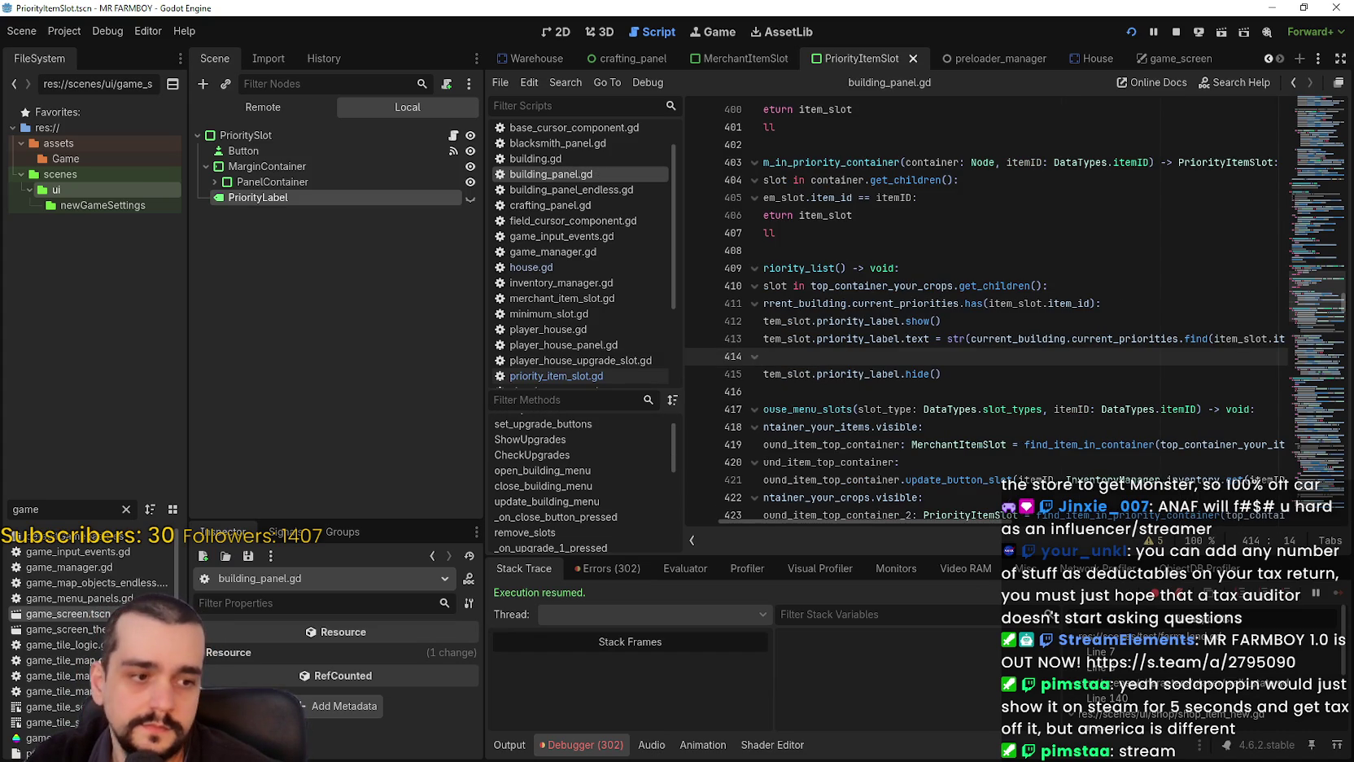
{"action": "key", "text": "alt+Tab"}
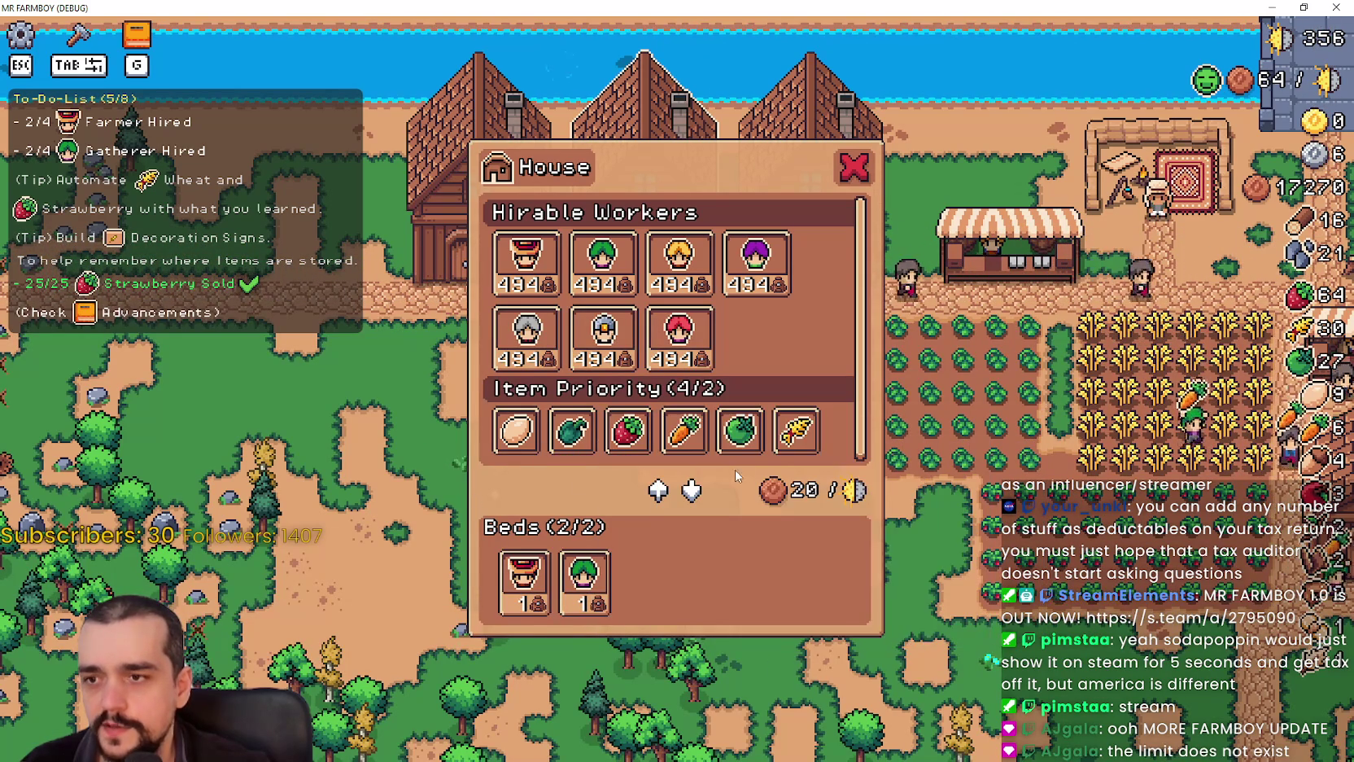
- Give Carrot top priority in the House panel's Item Priority row
{"action": "left_click", "coordinate": [684, 430]}
- Add the remaining crops, including Wheat and the egg, to the House priority order
{"action": "left_click", "coordinate": [741, 432]}
{"action": "left_click", "coordinate": [627, 429]}
{"action": "left_click", "coordinate": [573, 430]}
{"action": "left_click", "coordinate": [796, 430]}
{"action": "left_click", "coordinate": [516, 430]}
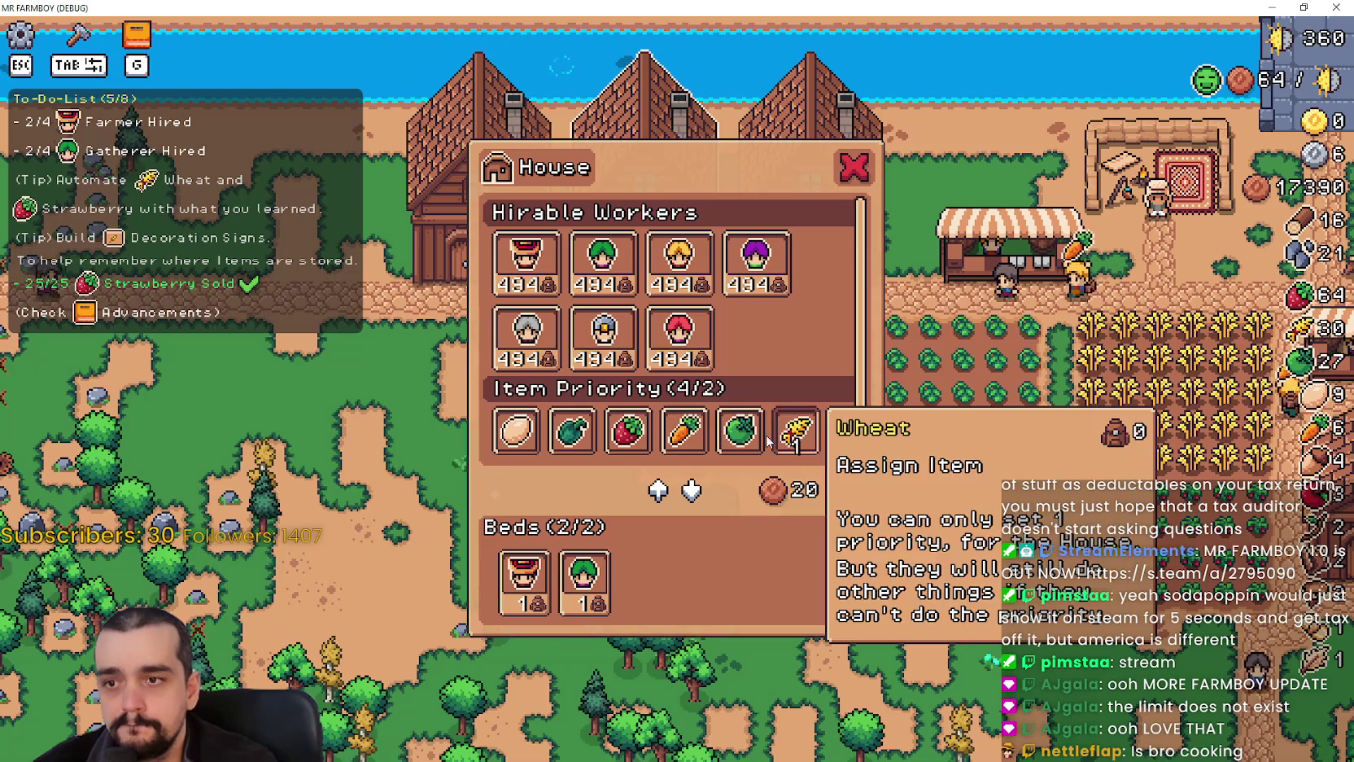
- Rerank priorities with Carrot first and Wheat added, removing Strawberry and the fifth crop
{"action": "left_click", "coordinate": [700, 432]}
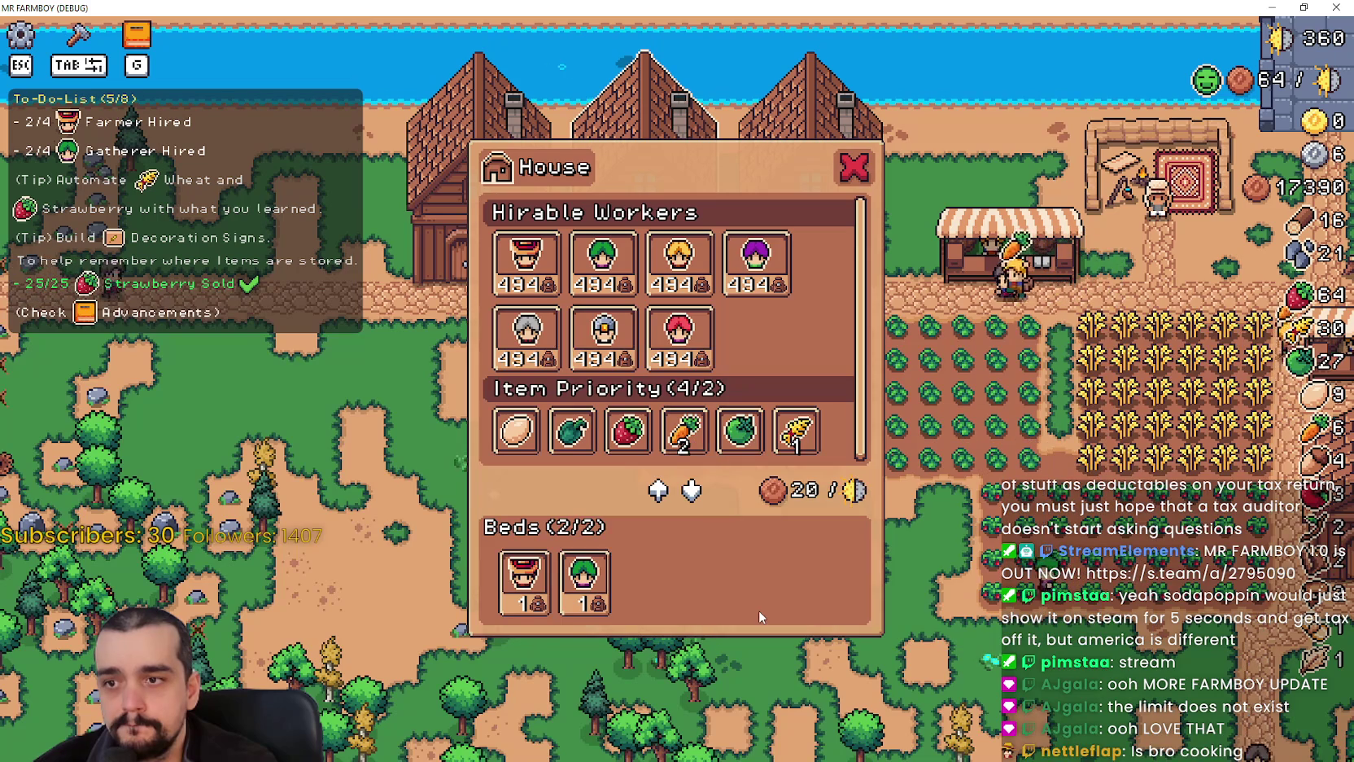
{"action": "left_click", "coordinate": [704, 429]}
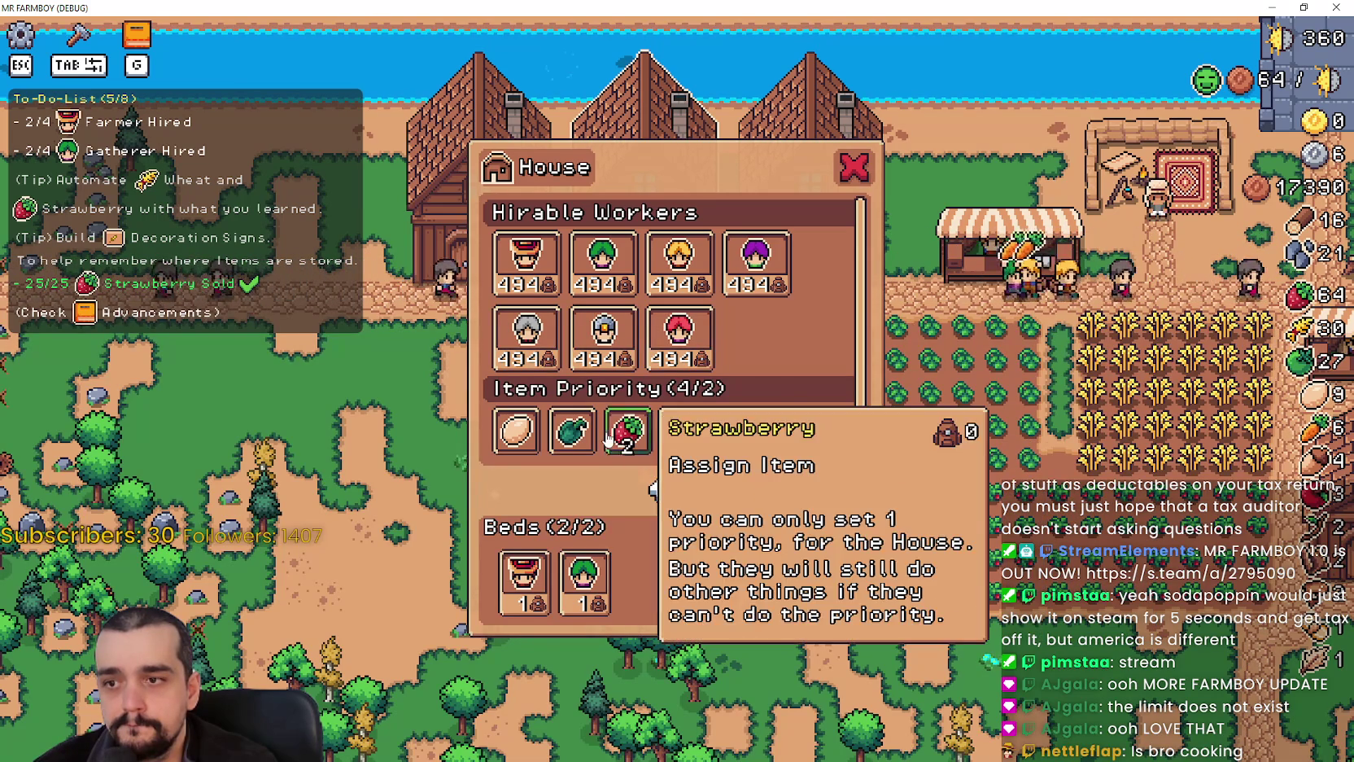
{"action": "left_click", "coordinate": [627, 431]}
{"action": "left_click", "coordinate": [739, 432]}
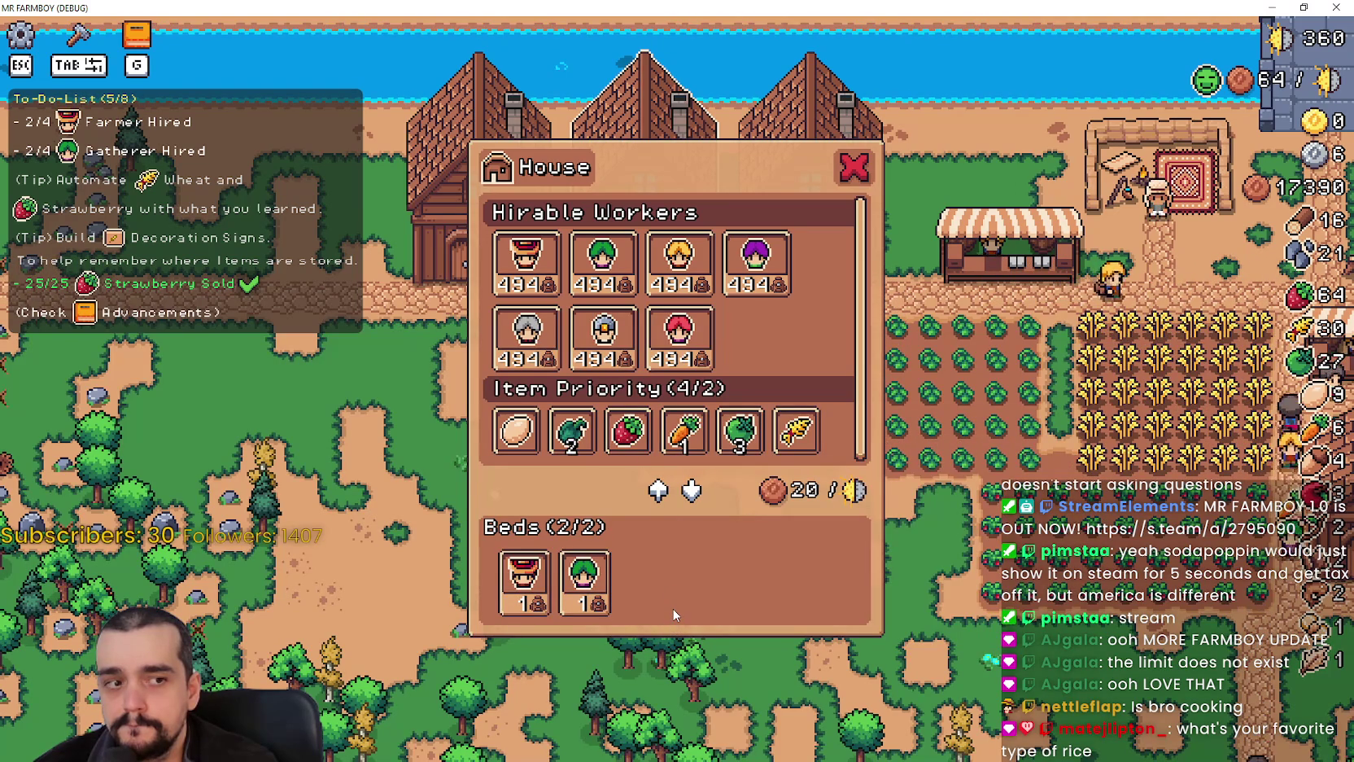
{"action": "left_click", "coordinate": [796, 432]}
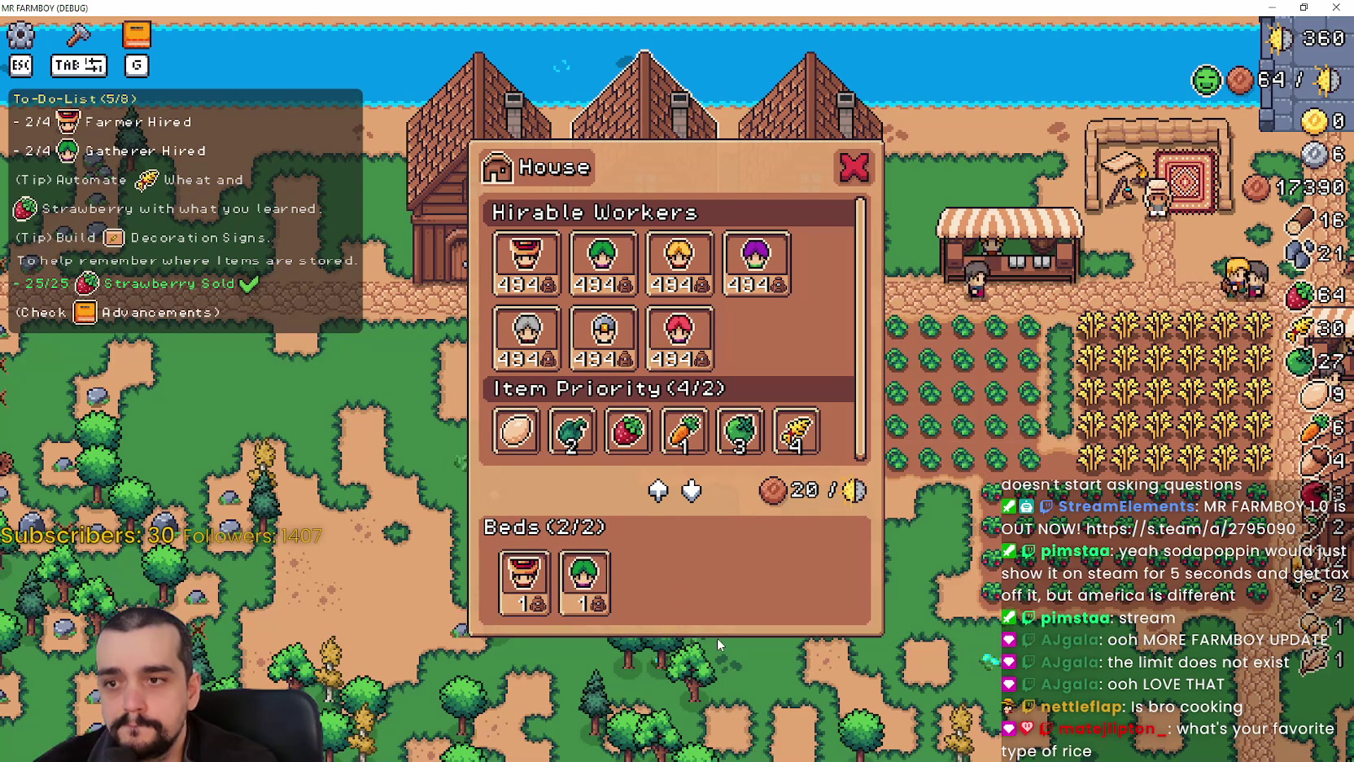
{"action": "left_click", "coordinate": [739, 431]}
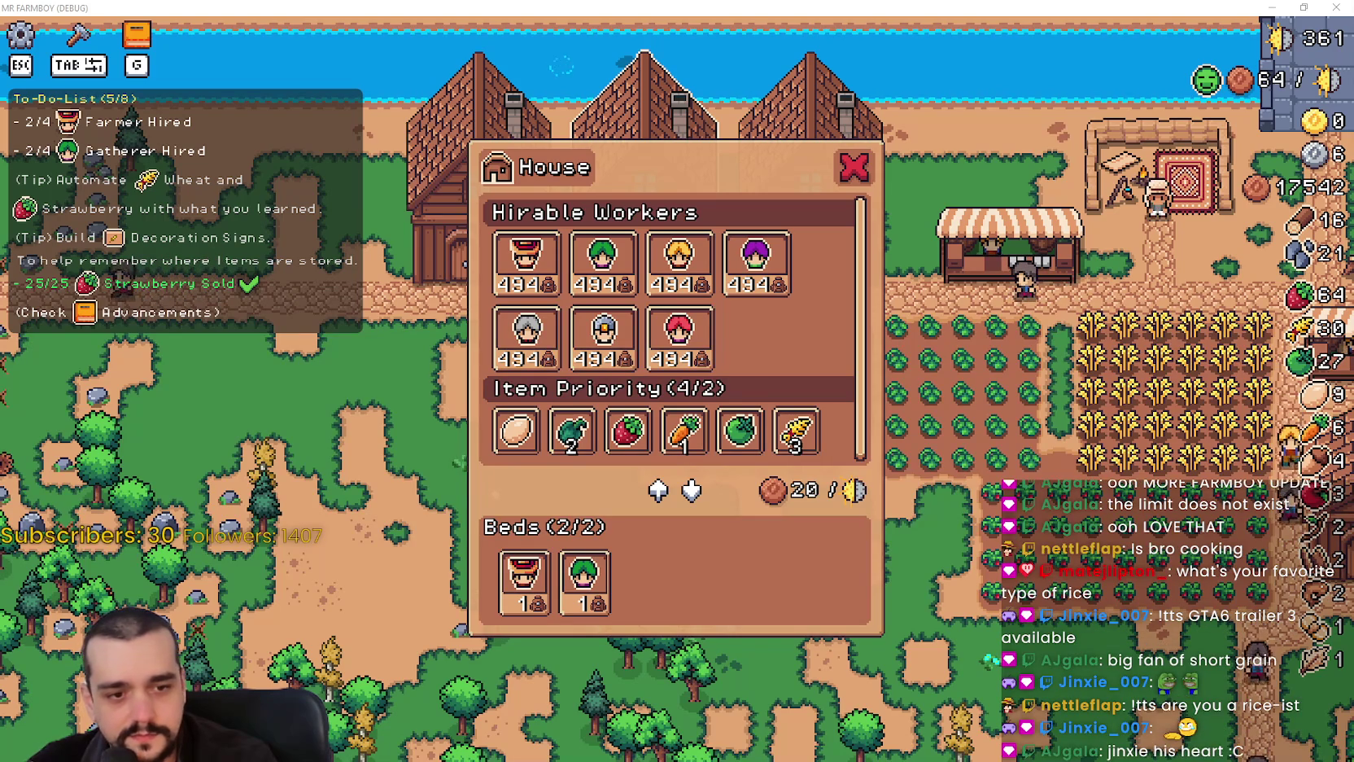
{"action": "key", "text": "alt+Tab"}
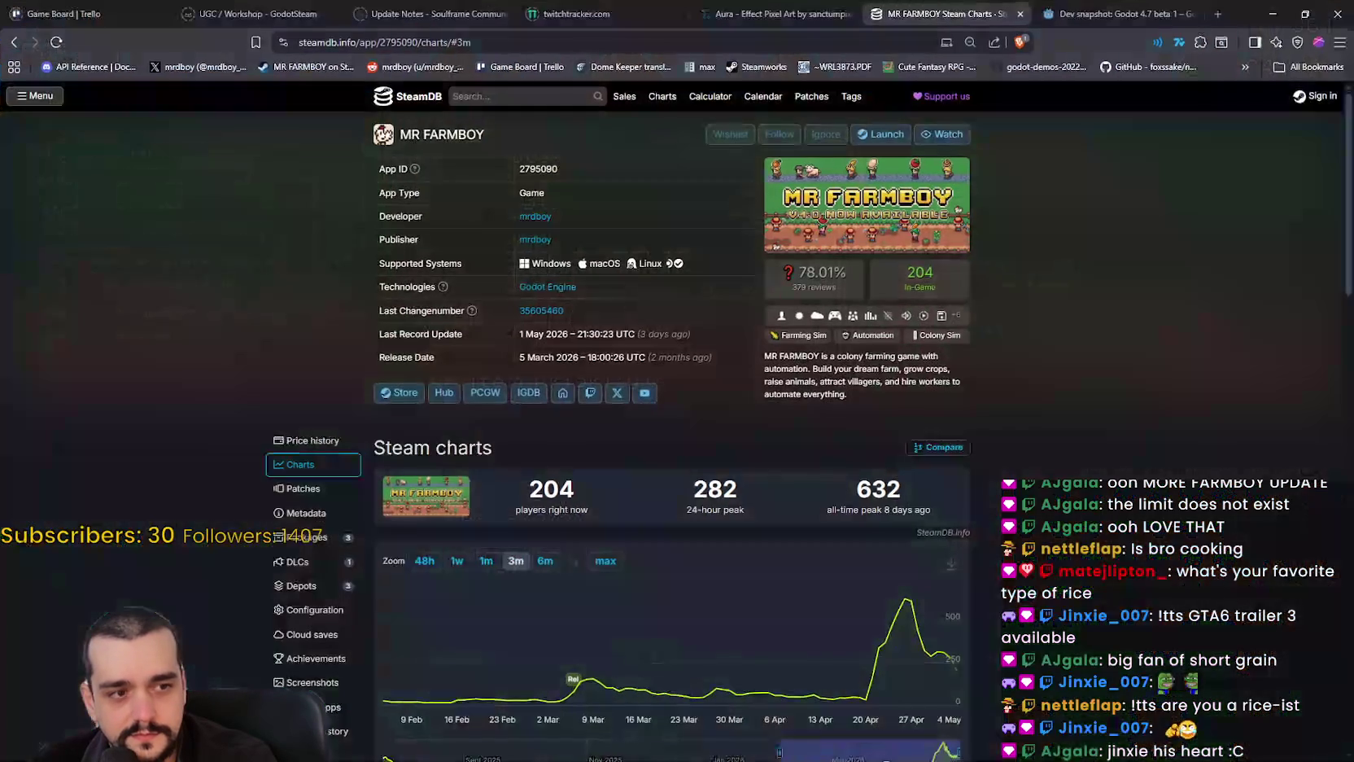
- Minimize the SteamDB browser and drag the Take-Two stock results over the game
{"action": "left_click", "coordinate": [1285, 15]}
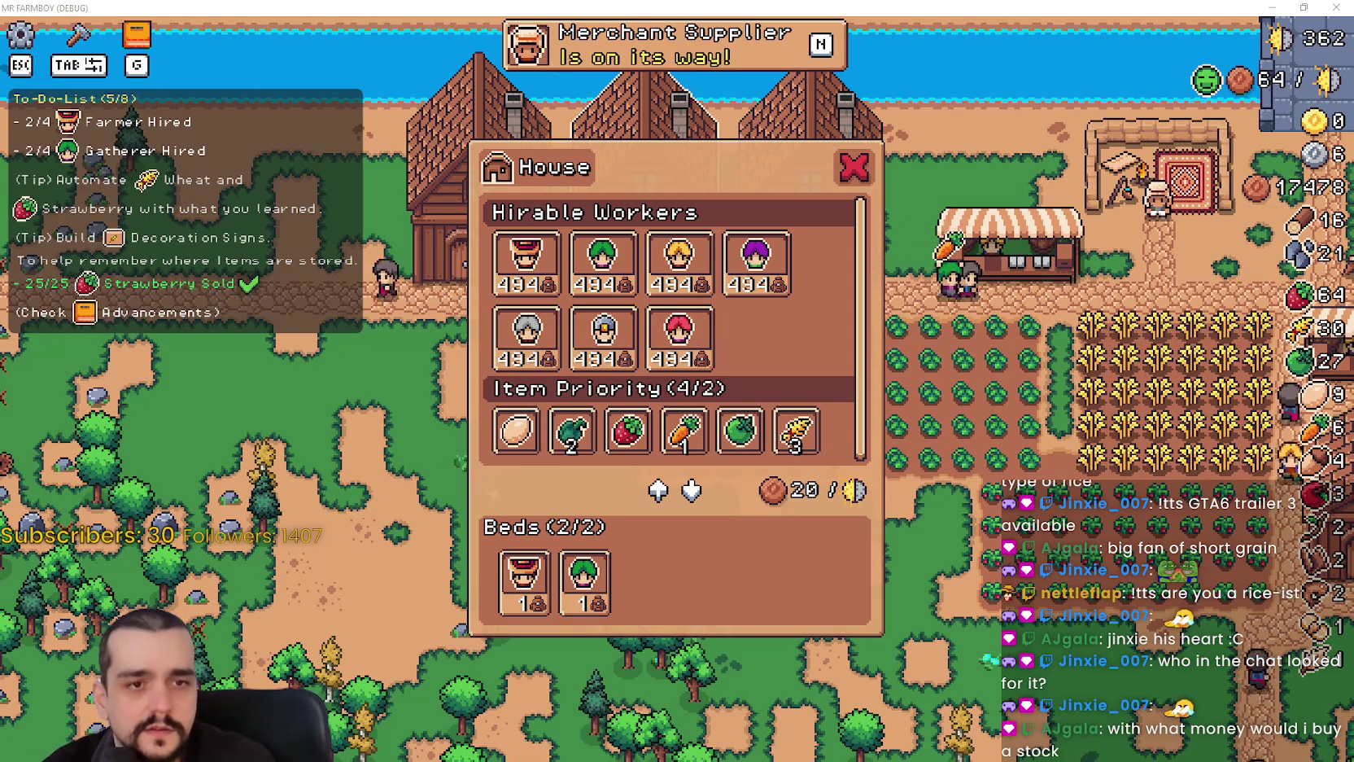
{"action": "left_click_drag", "start_coordinate": [1353, 49], "coordinate": [570, 81]}
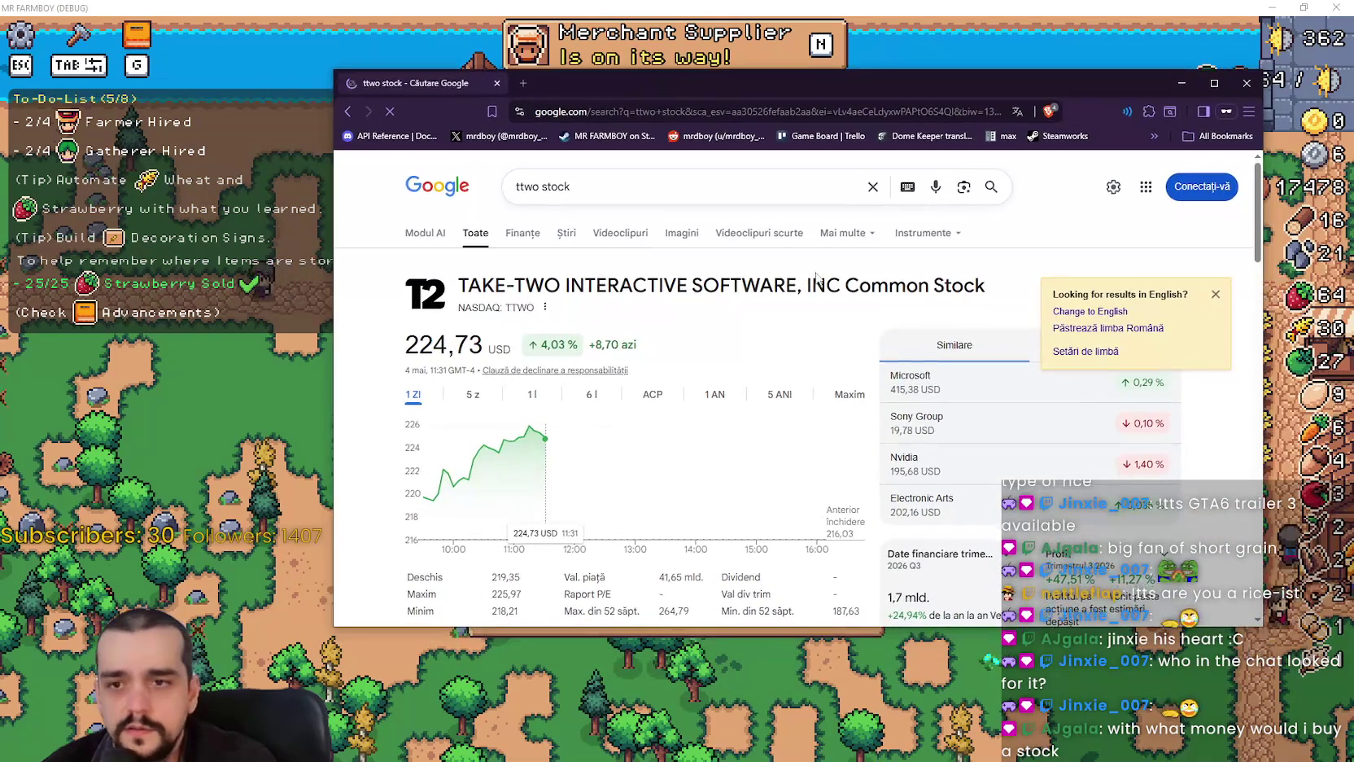
- Dismiss the English-results popup and switch Take-Two's chart to 1-year, then 5-year range
{"action": "left_click", "coordinate": [1215, 290]}
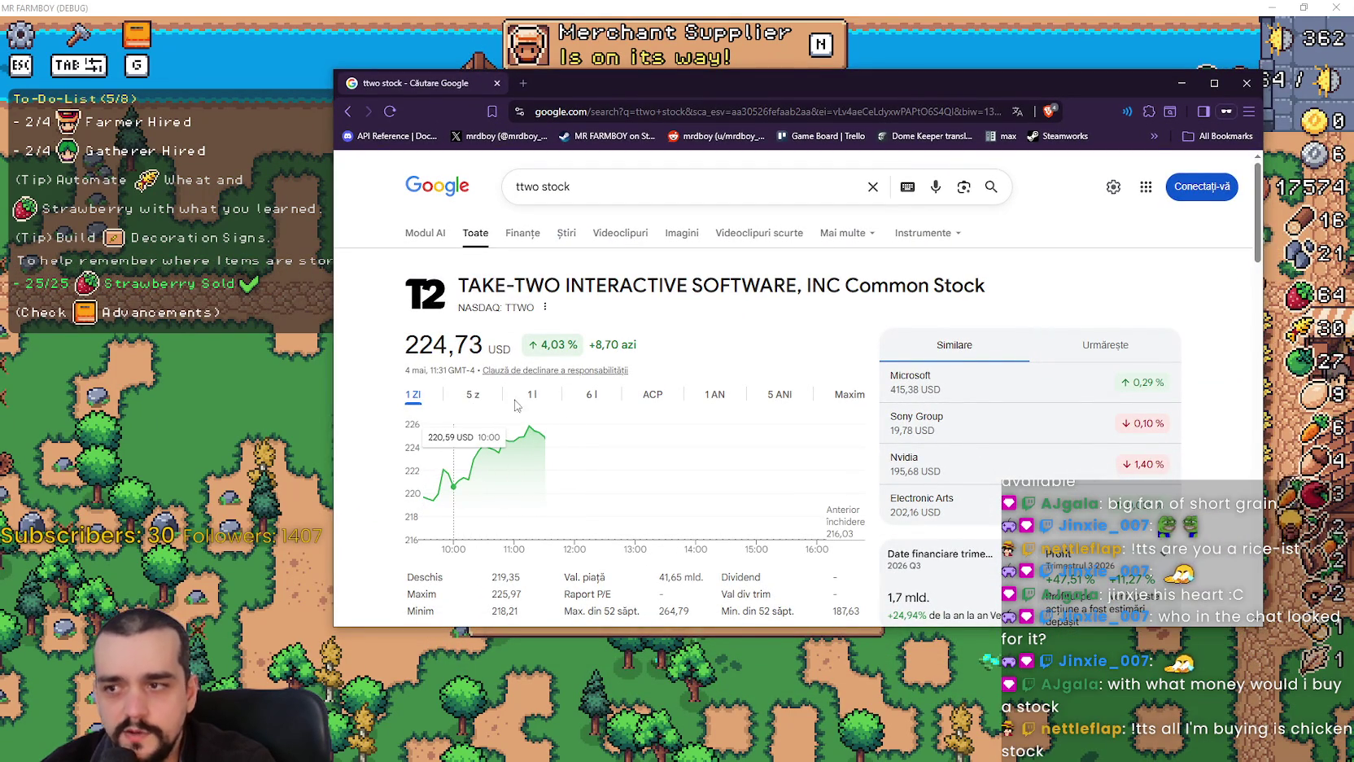
{"action": "scroll", "coordinate": [419, 476], "scroll_direction": "down", "scroll_amount": 2}
{"action": "scroll", "coordinate": [446, 363], "scroll_direction": "up", "scroll_amount": 2}
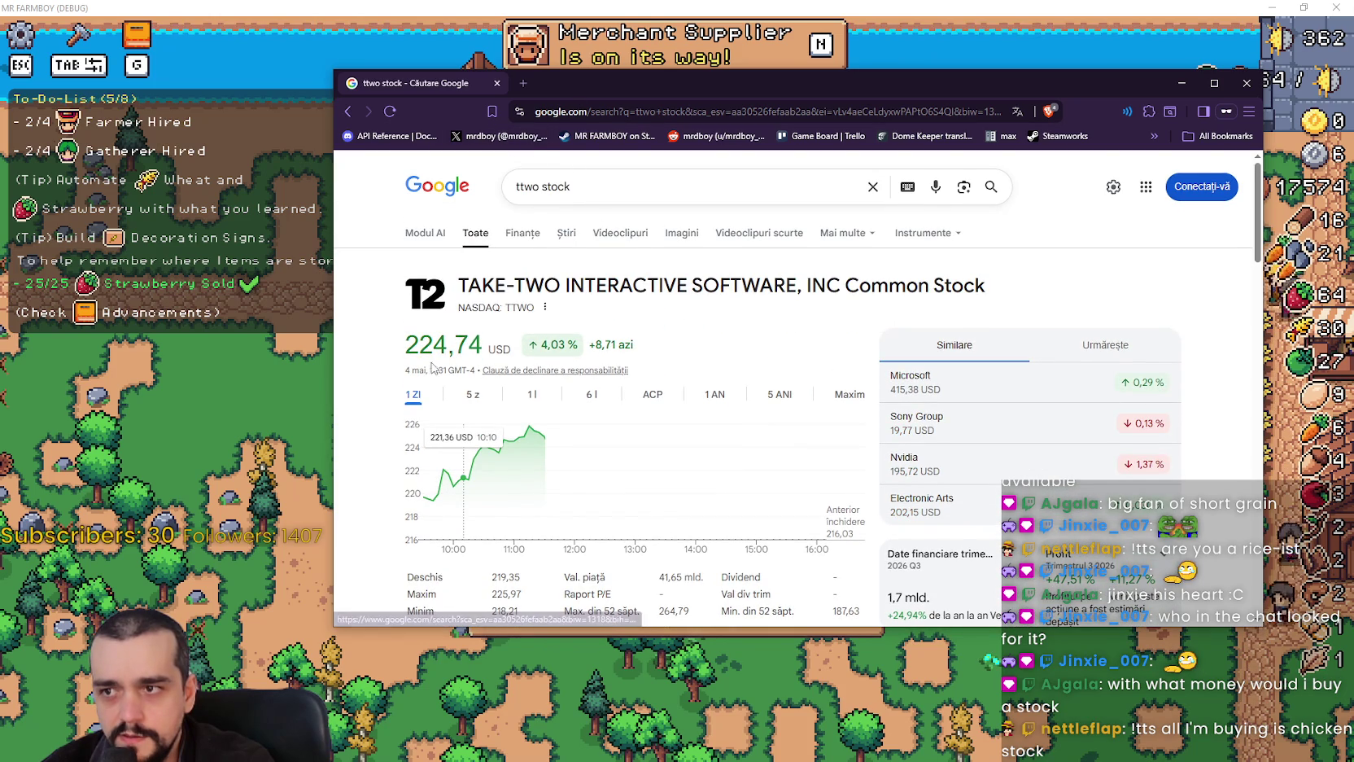
{"action": "double_click", "coordinate": [444, 343]}
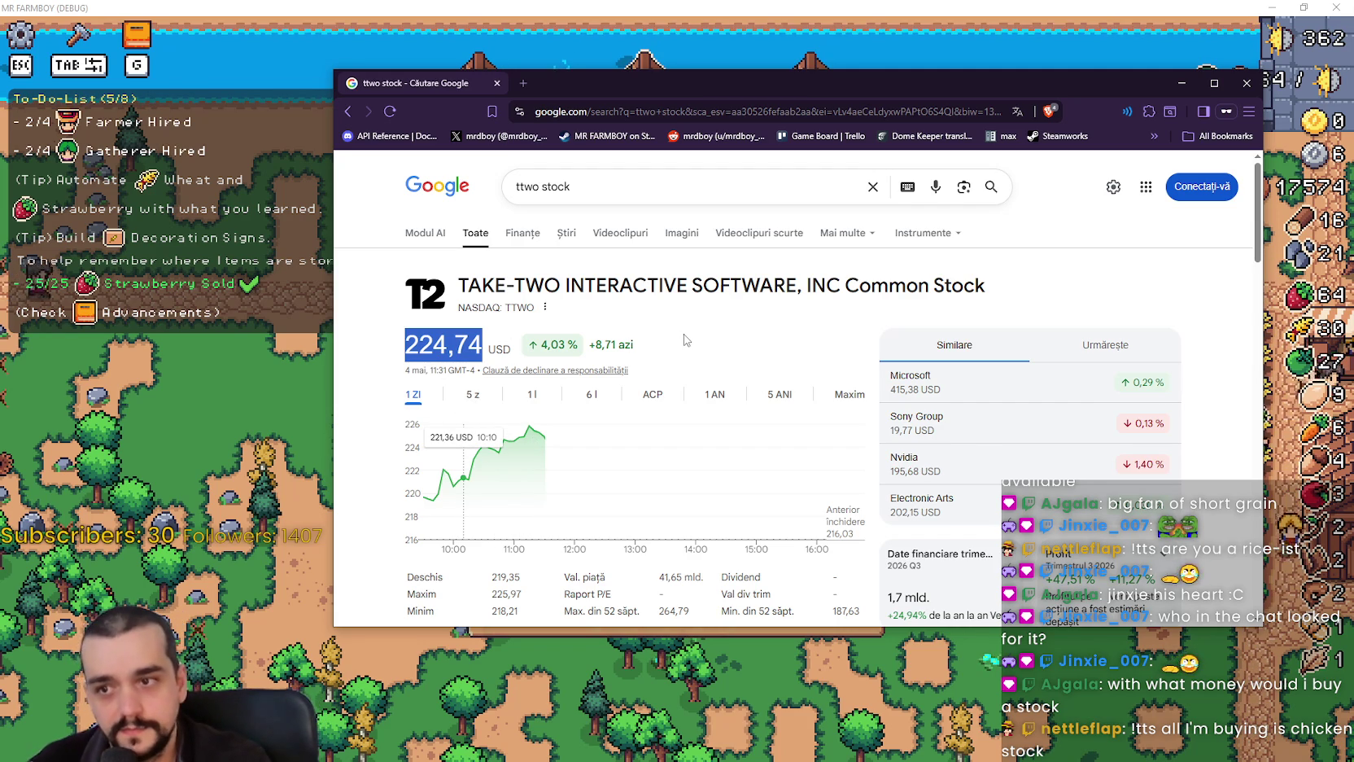
{"action": "left_click", "coordinate": [719, 395]}
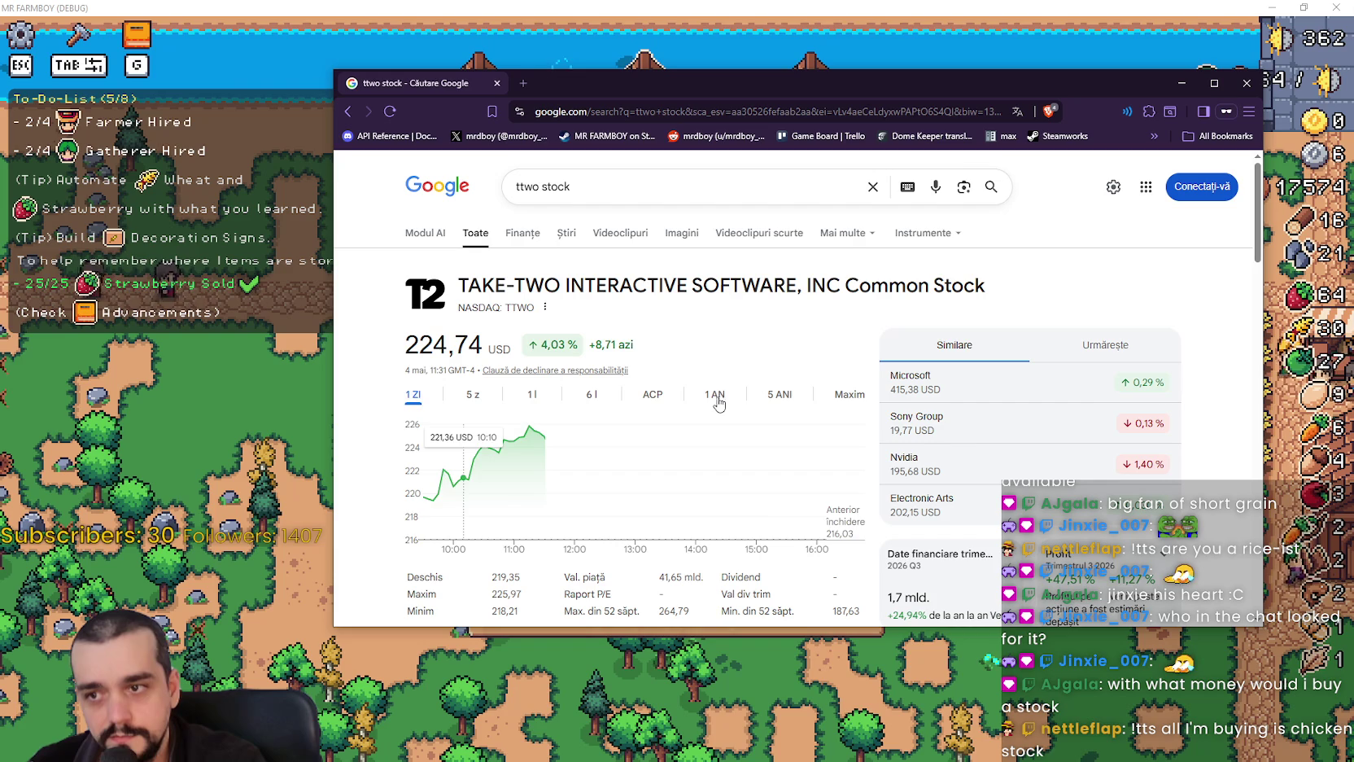
{"action": "left_click", "coordinate": [777, 394]}
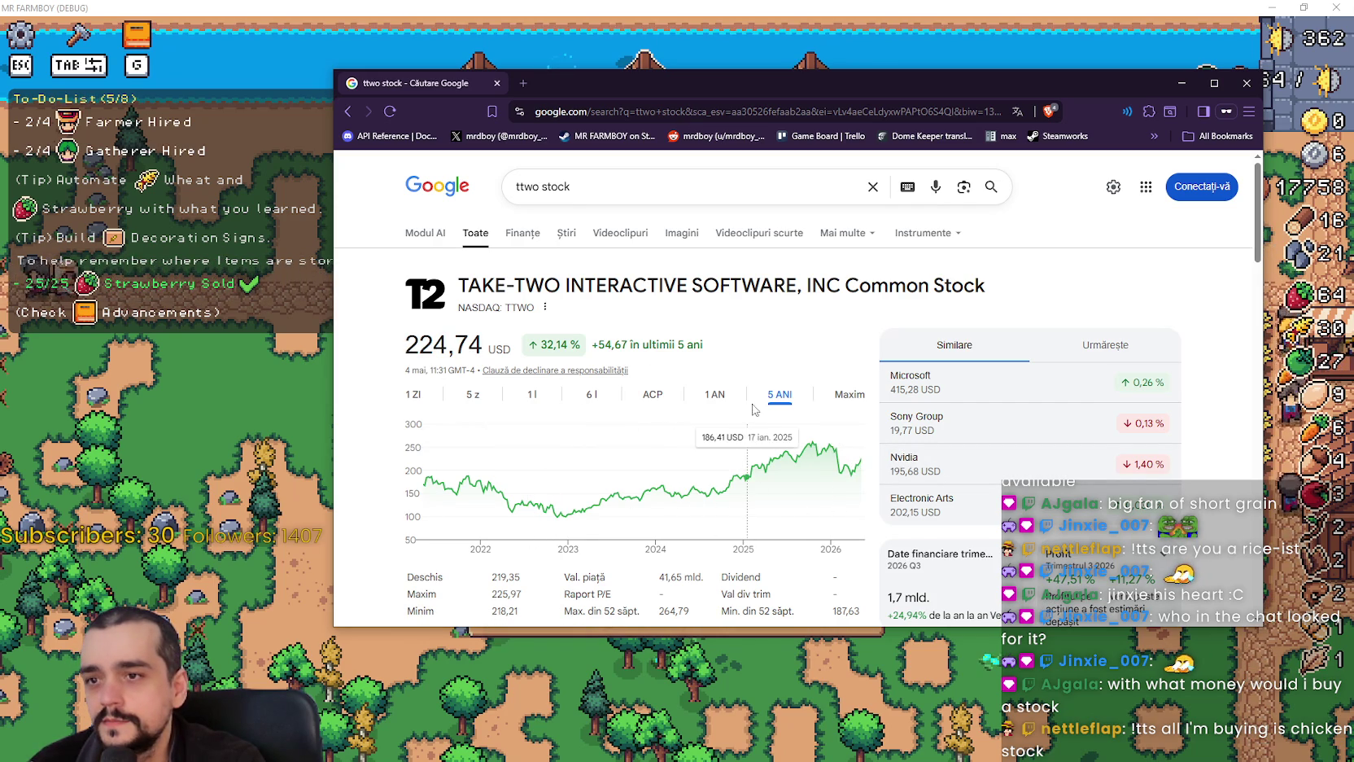
- View Take-Two's one-year and all-time charts, then open Nvidia's stock result (NASDAQ: NVDA)
{"action": "left_click", "coordinate": [727, 397]}
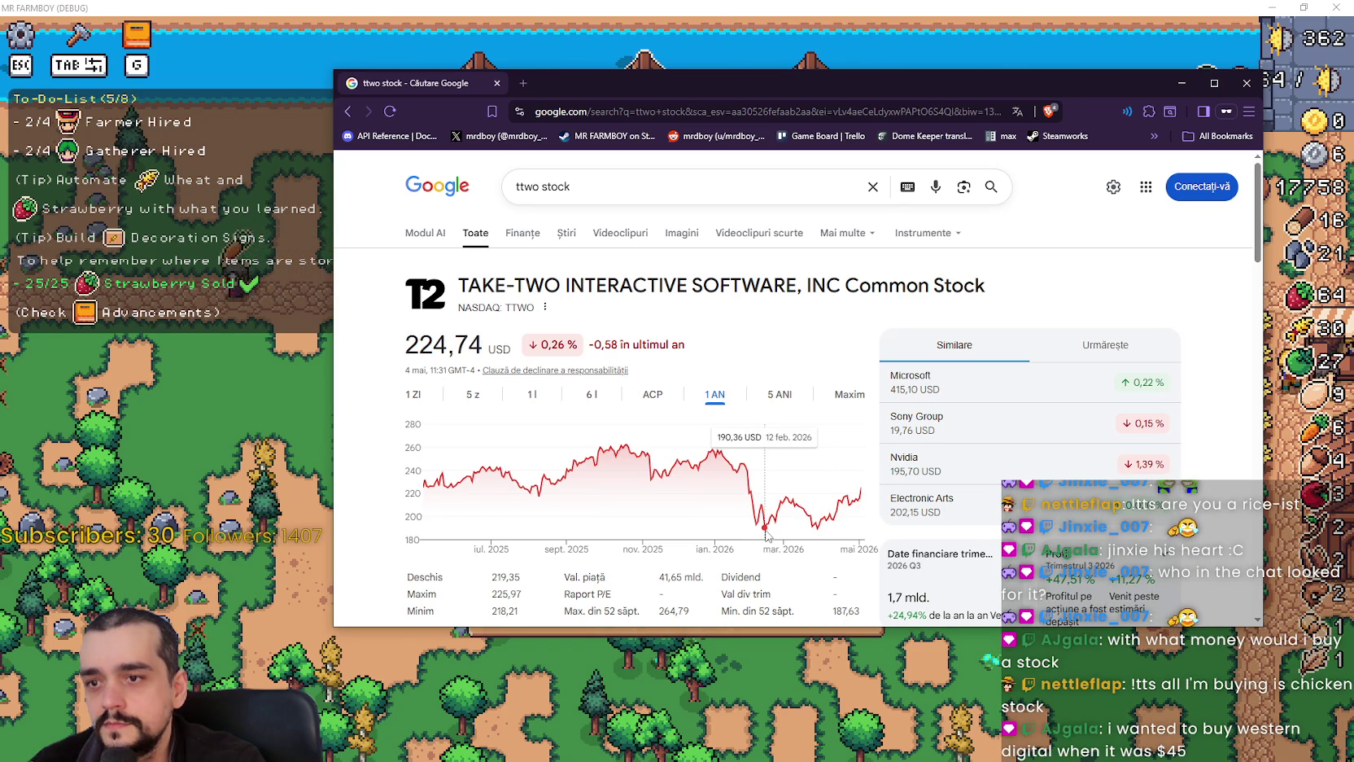
{"action": "left_click", "coordinate": [831, 395]}
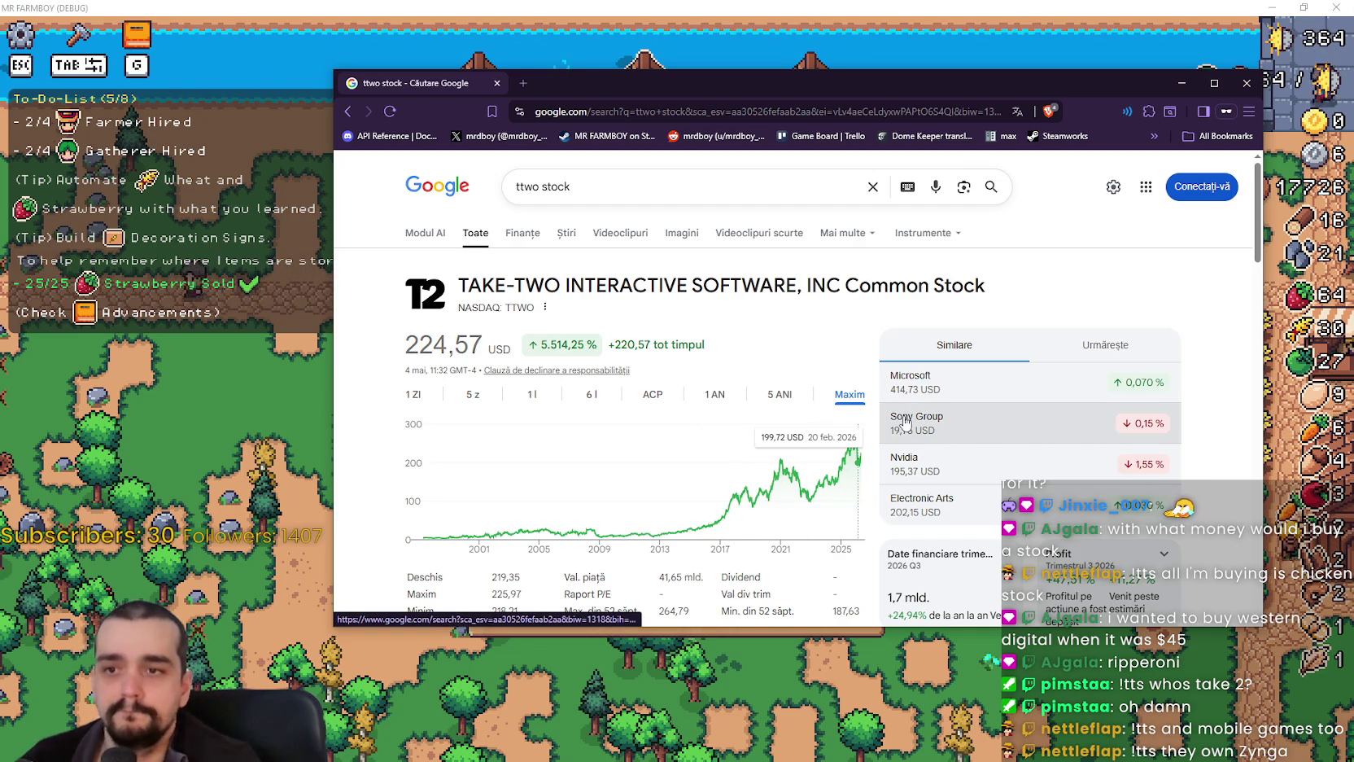
{"action": "left_click", "coordinate": [941, 466]}
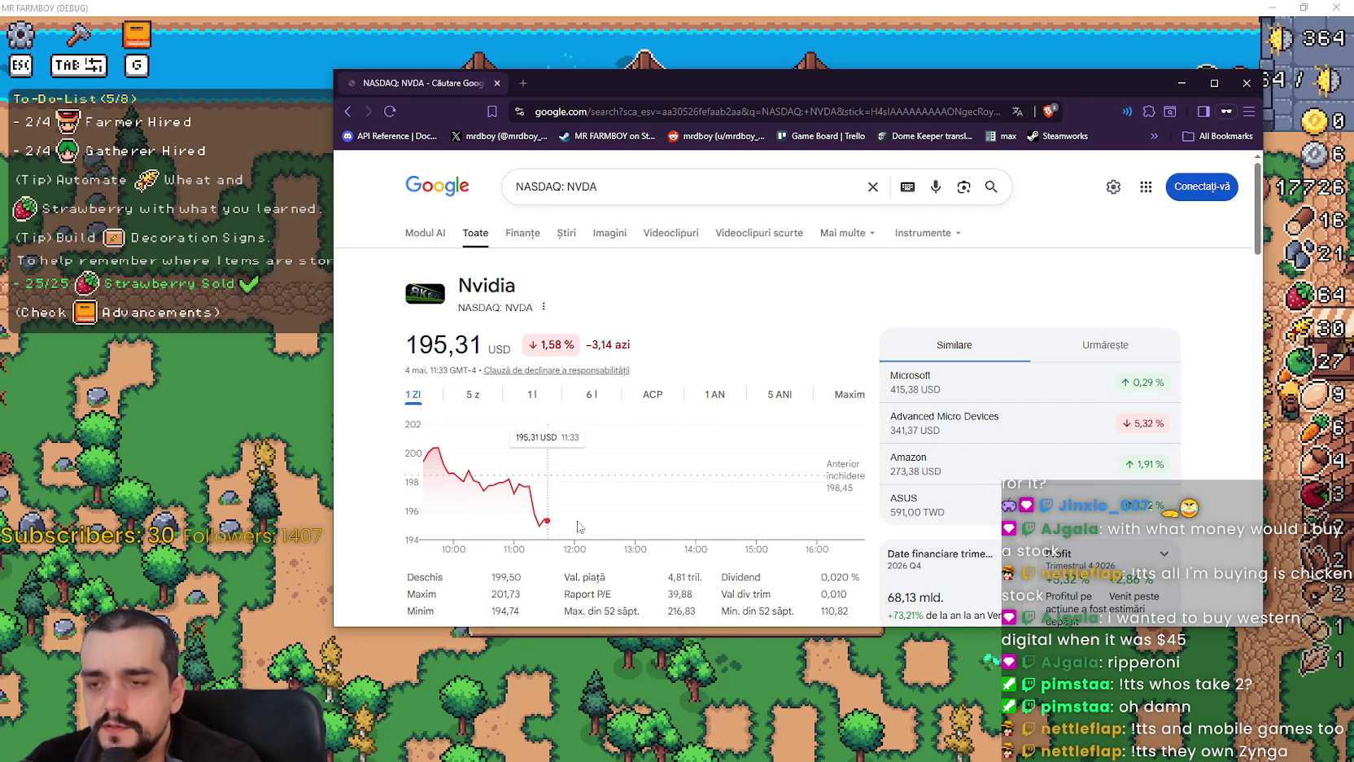
- Switch Nvidia's chart to five years, then open Amazon's stock result from similar stocks
{"action": "left_click", "coordinate": [791, 394]}
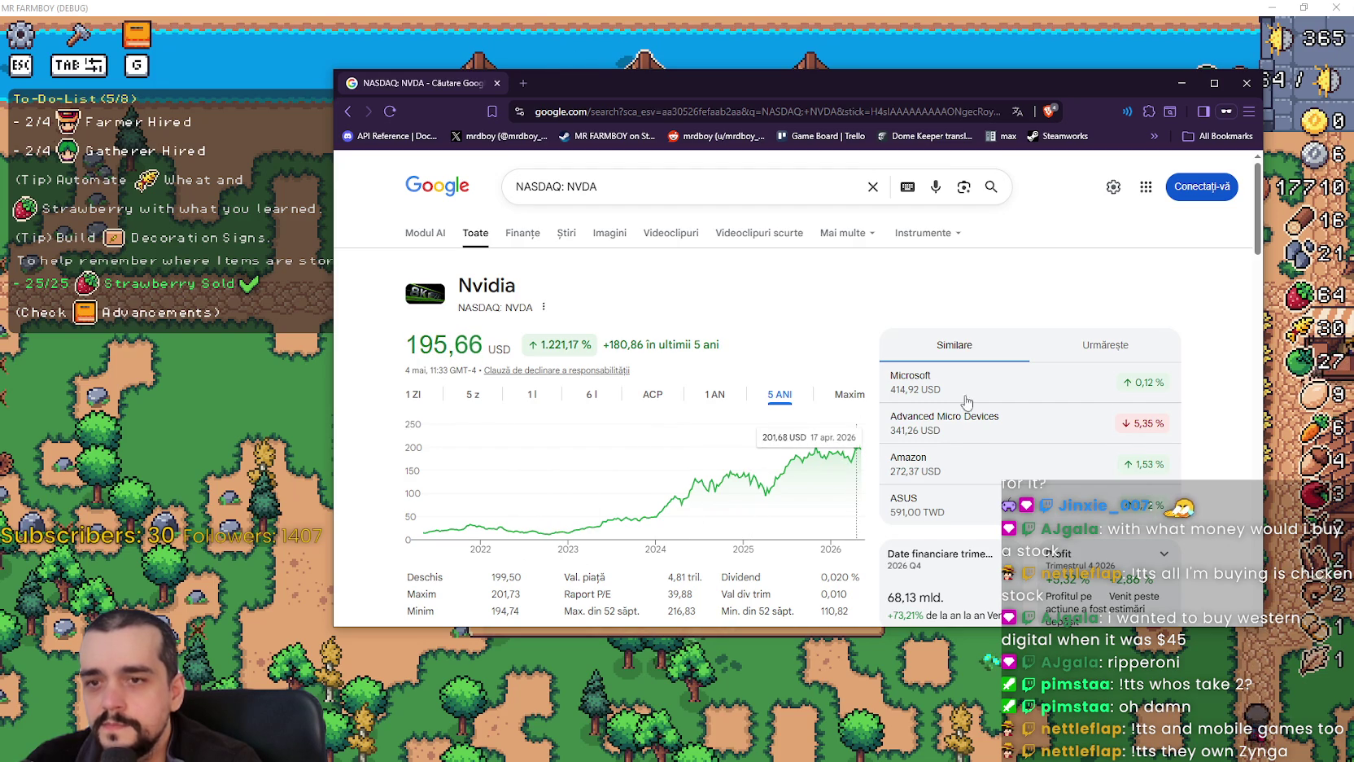
{"action": "left_click", "coordinate": [962, 469]}
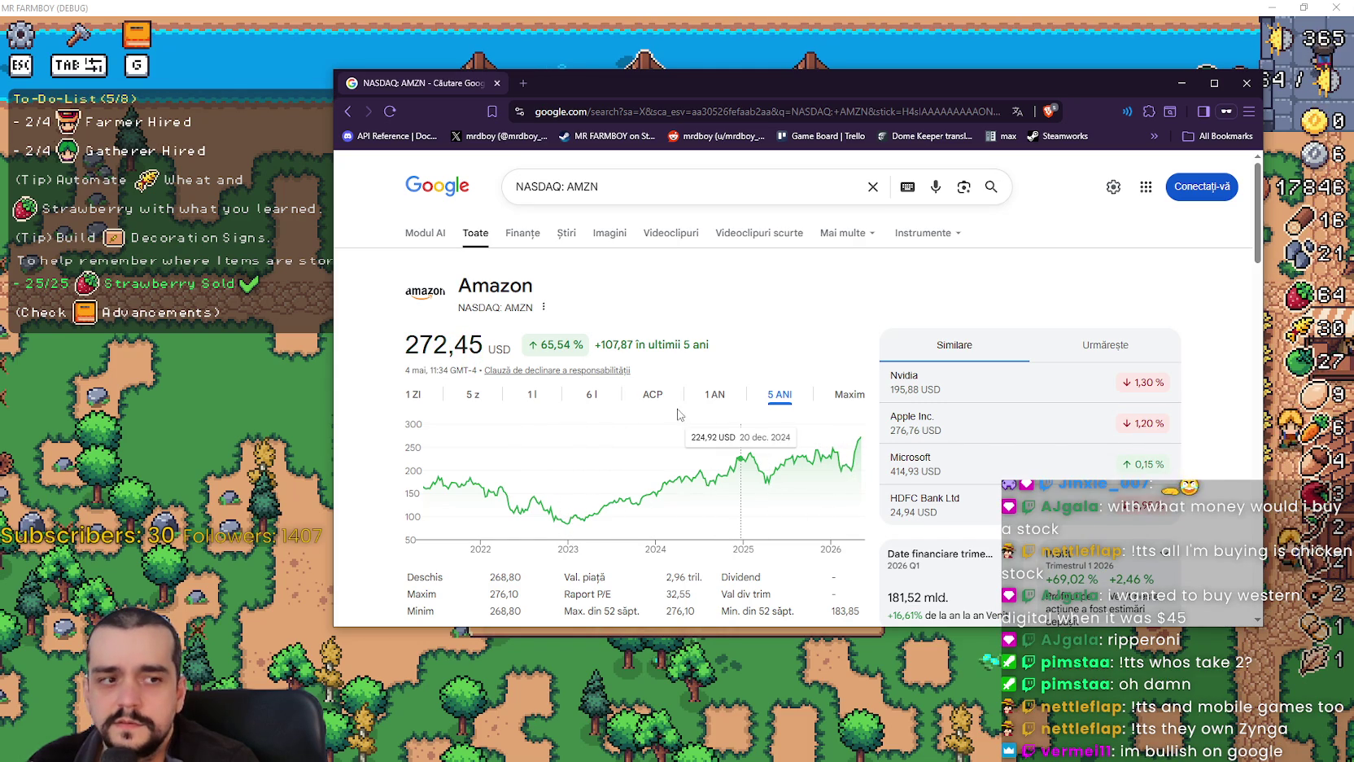
- Compare Amazon's five-day and one-month charts, then open Microsoft's stock overview (NASDAQ: MSFT)
{"action": "left_click", "coordinate": [474, 396]}
{"action": "left_click", "coordinate": [531, 395]}
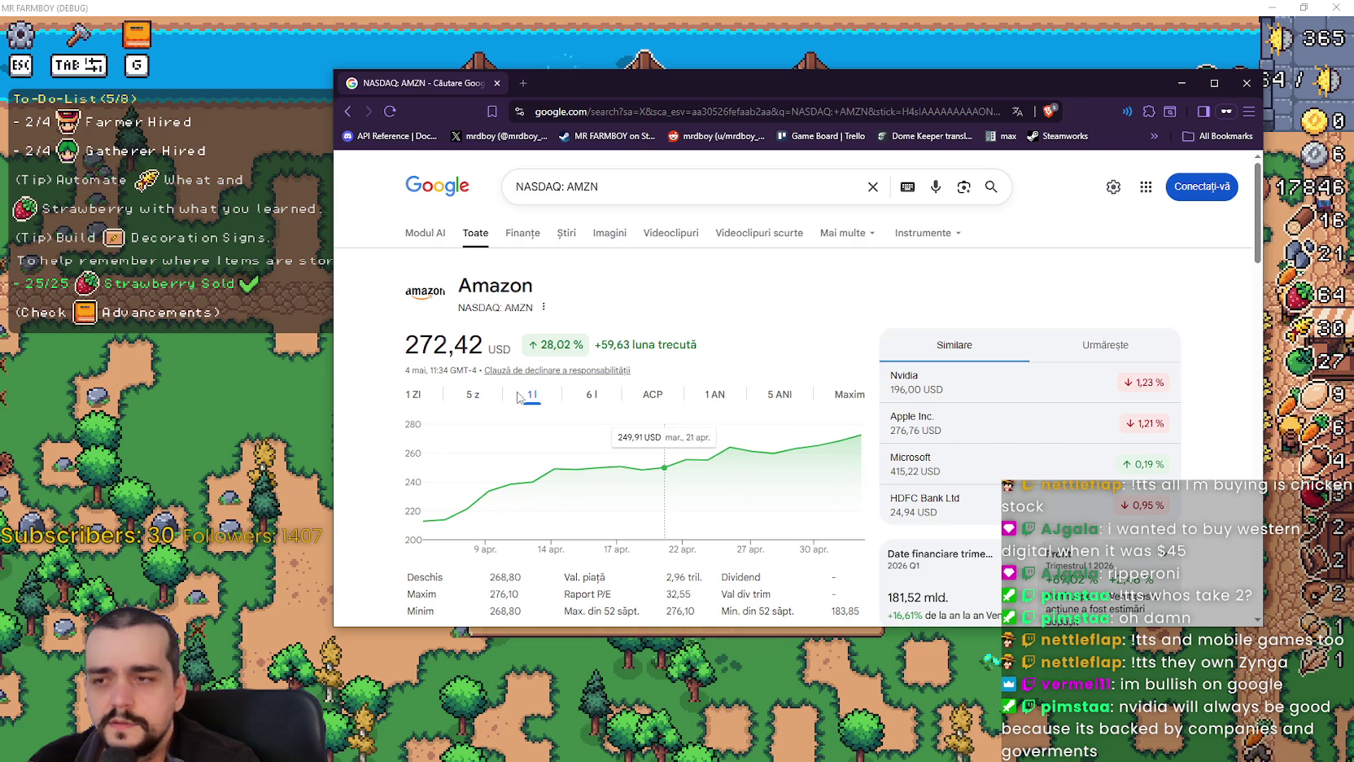
{"action": "left_click", "coordinate": [473, 394]}
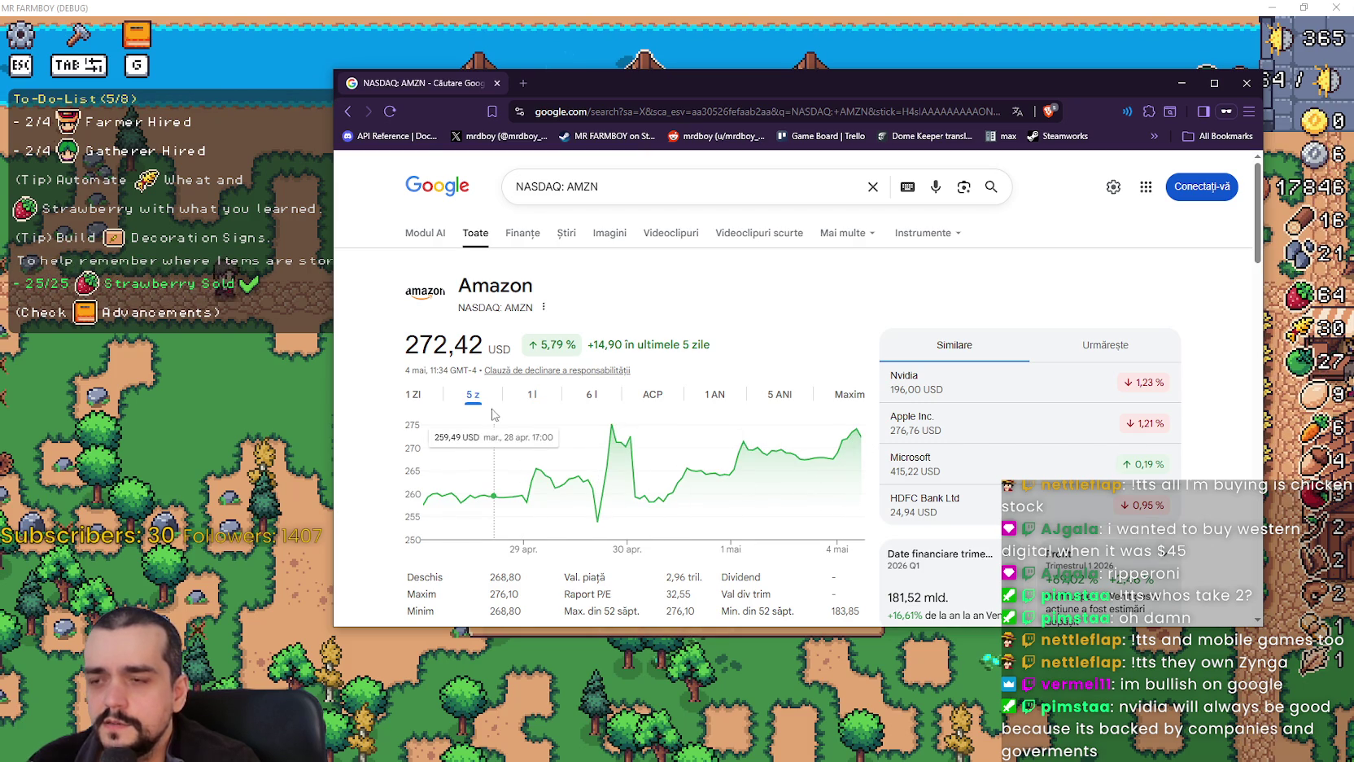
{"action": "left_click", "coordinate": [531, 394]}
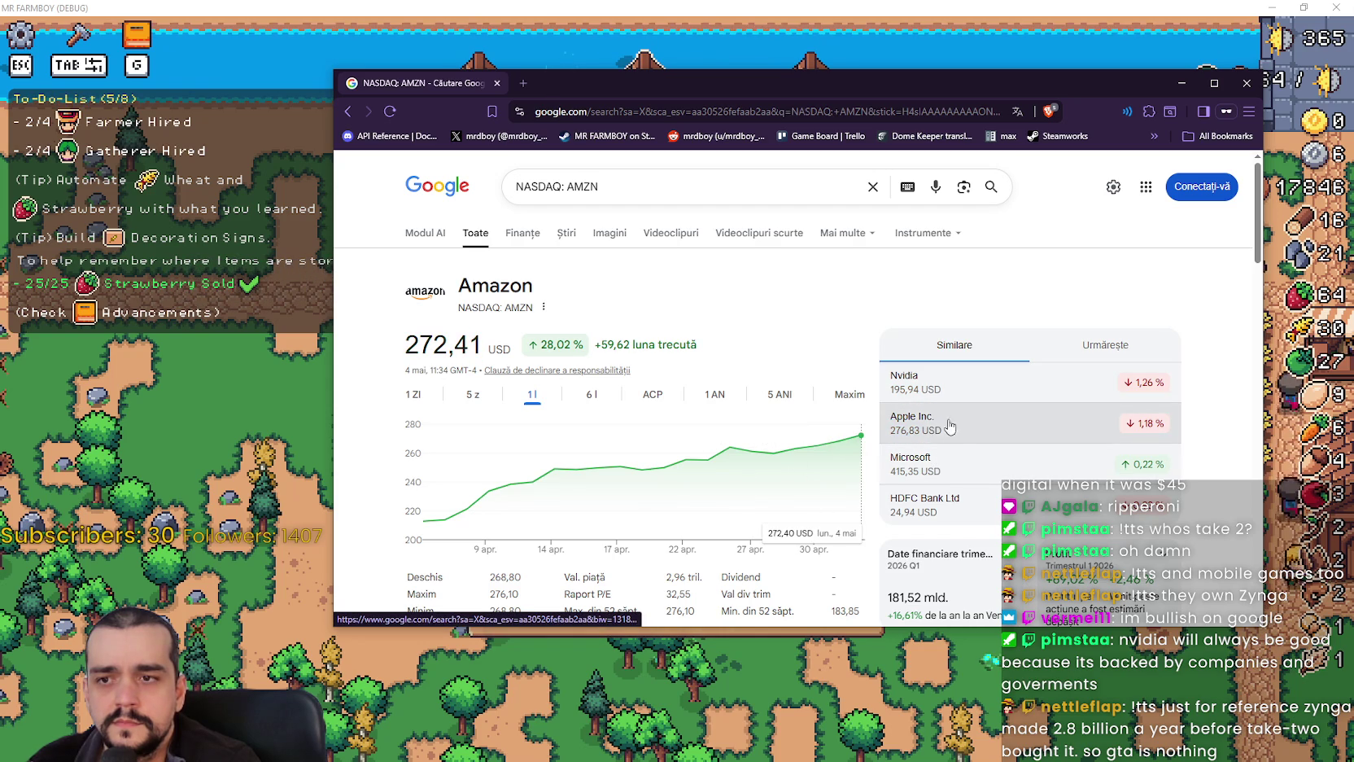
{"action": "left_click", "coordinate": [928, 457]}
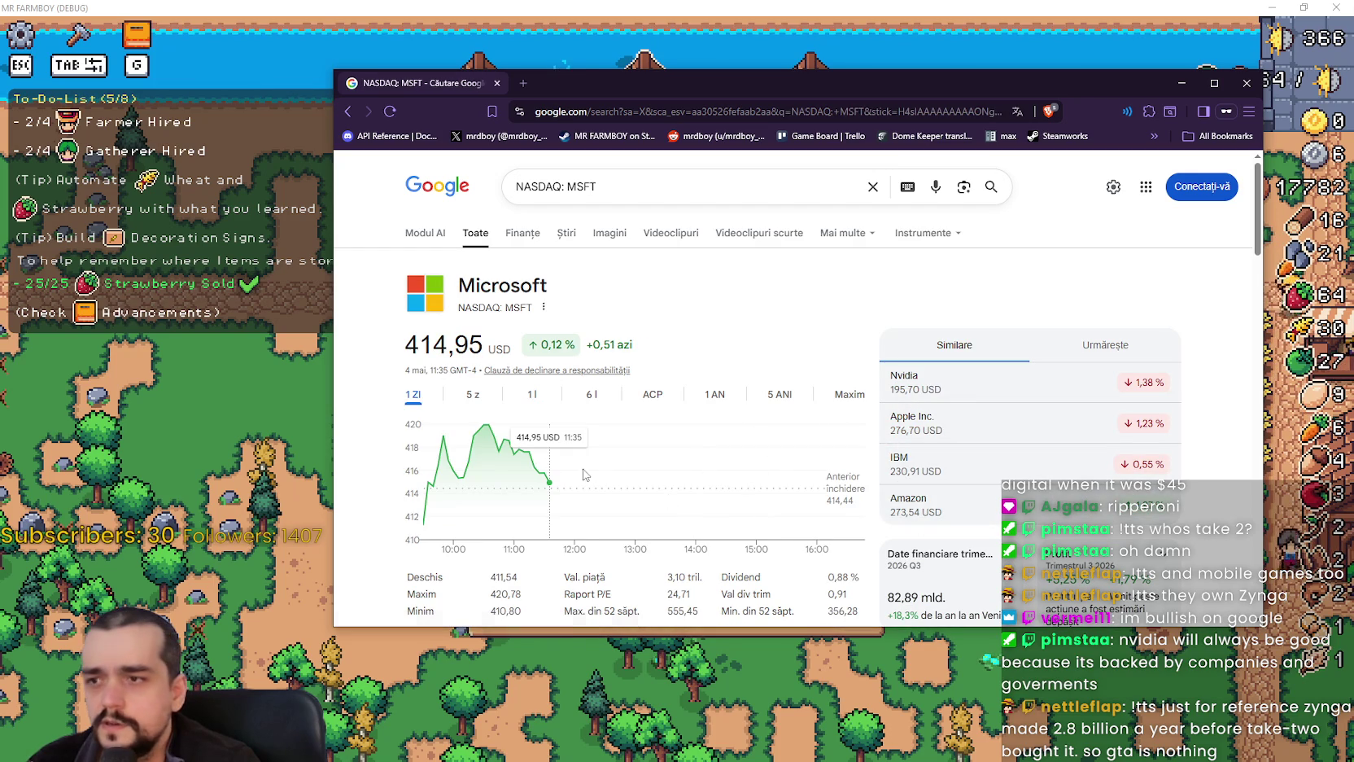
{"action": "left_click", "coordinate": [787, 396]}
- Show Microsoft's one-year and all-time charts, then open Apple Inc.'s stock overview
{"action": "left_click", "coordinate": [717, 396]}
{"action": "left_click", "coordinate": [779, 396]}
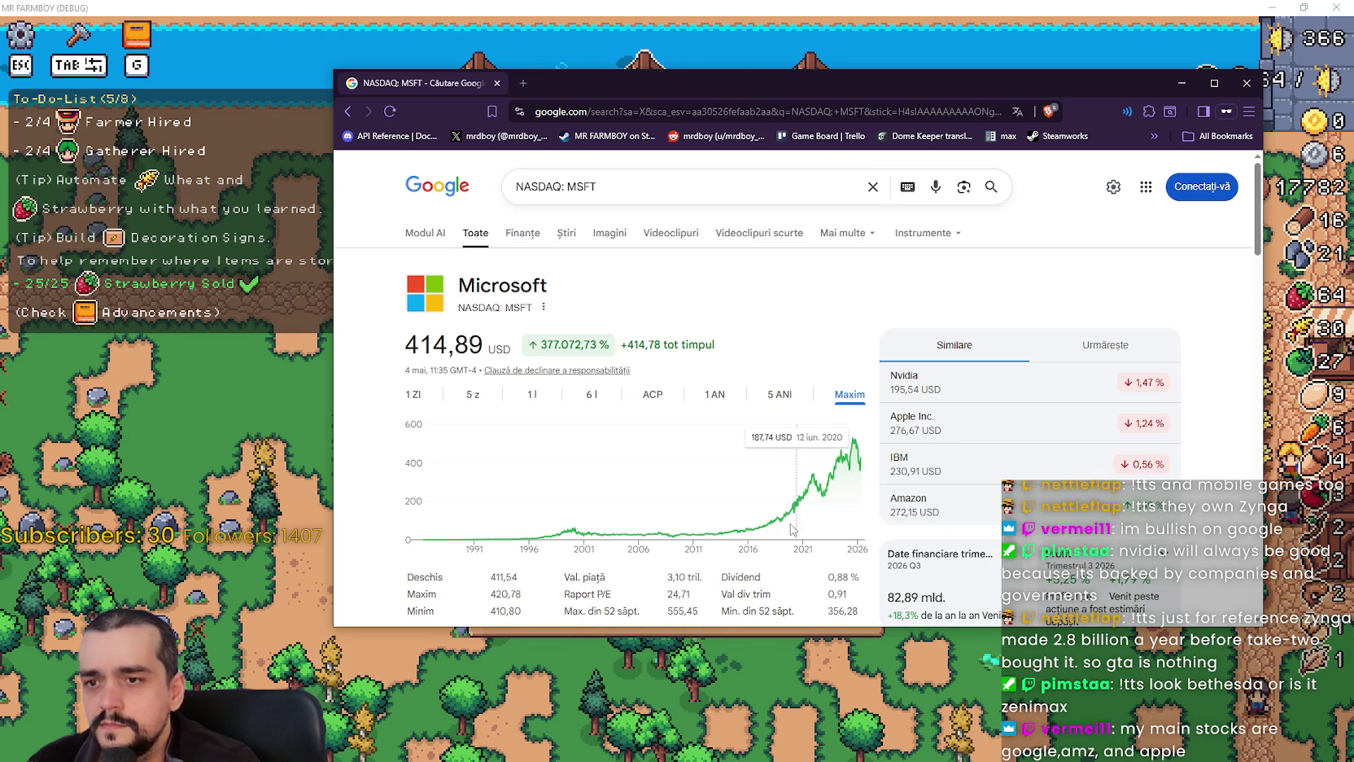
{"action": "scroll", "coordinate": [604, 505], "scroll_direction": "down", "scroll_amount": 1}
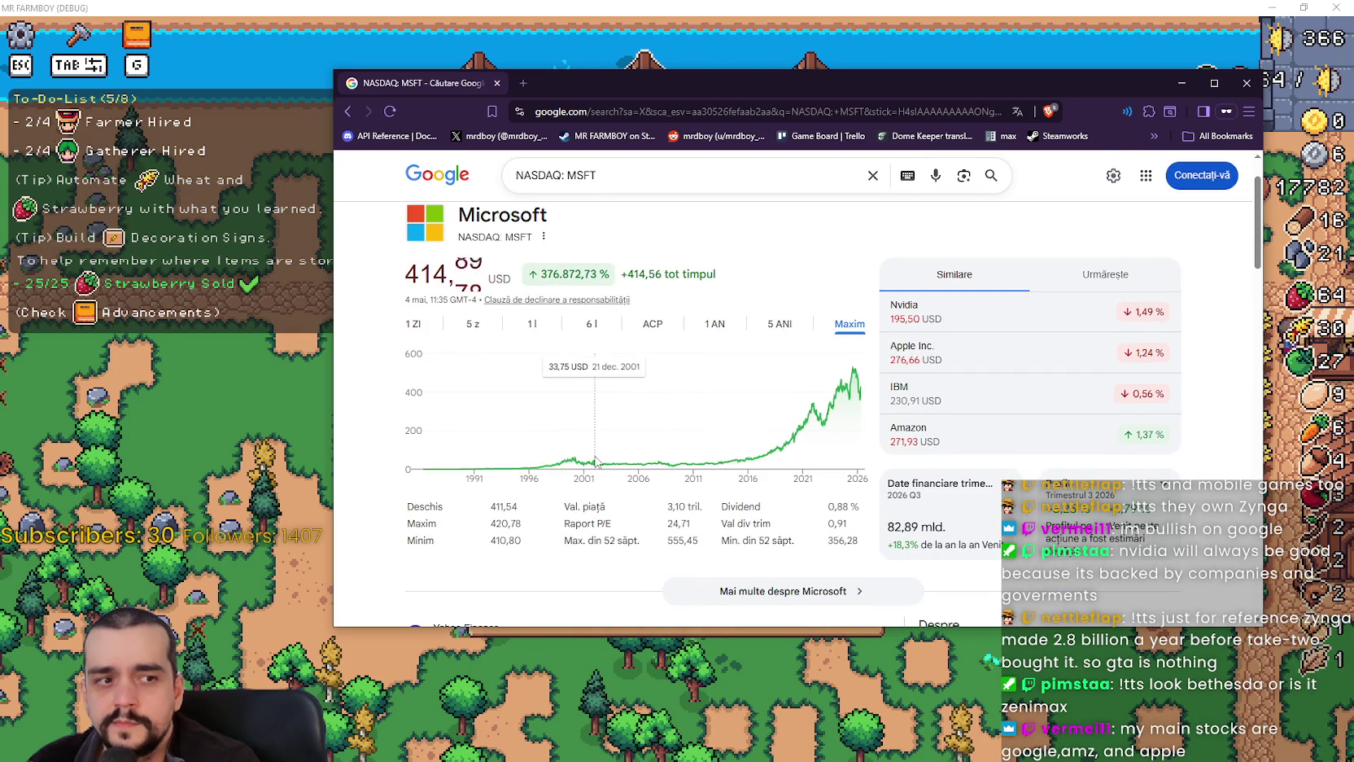
{"action": "scroll", "coordinate": [602, 471], "scroll_direction": "up", "scroll_amount": 1}
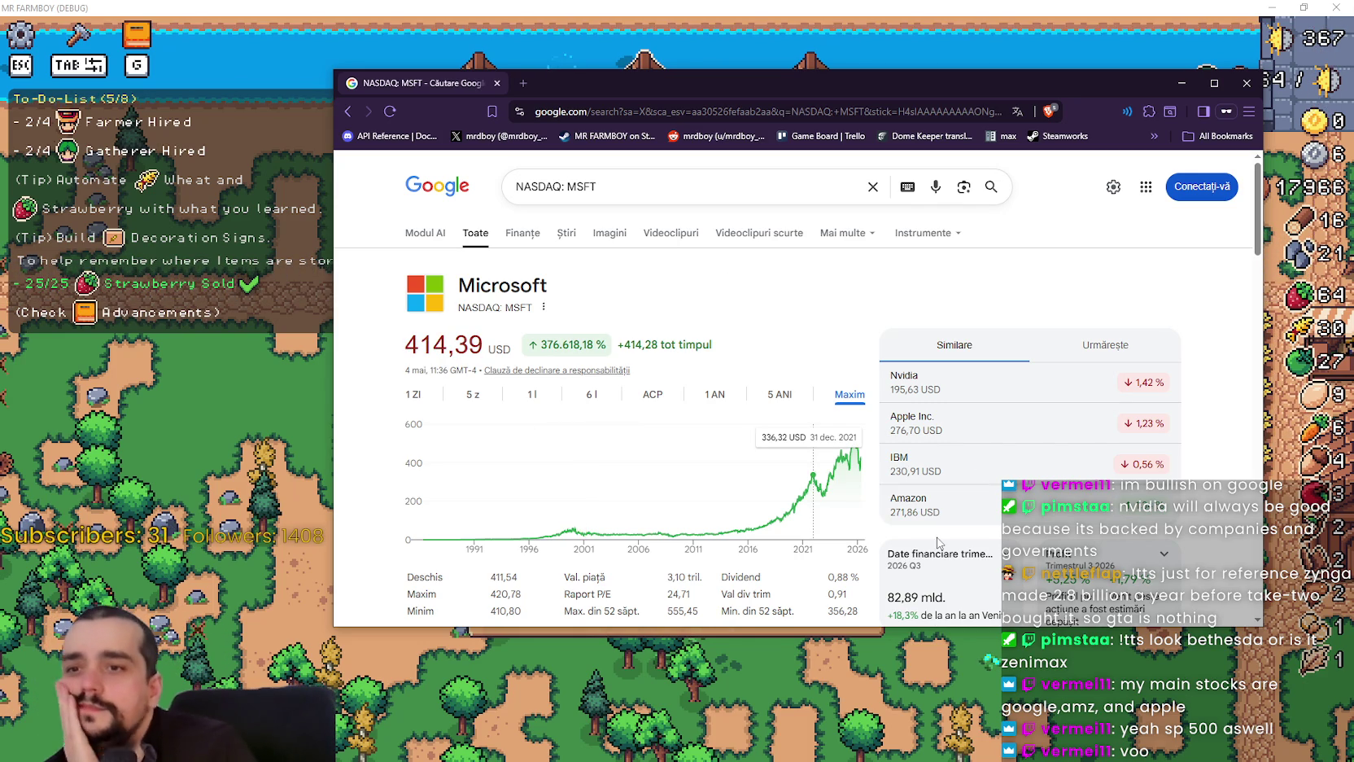
{"action": "left_click", "coordinate": [986, 418]}
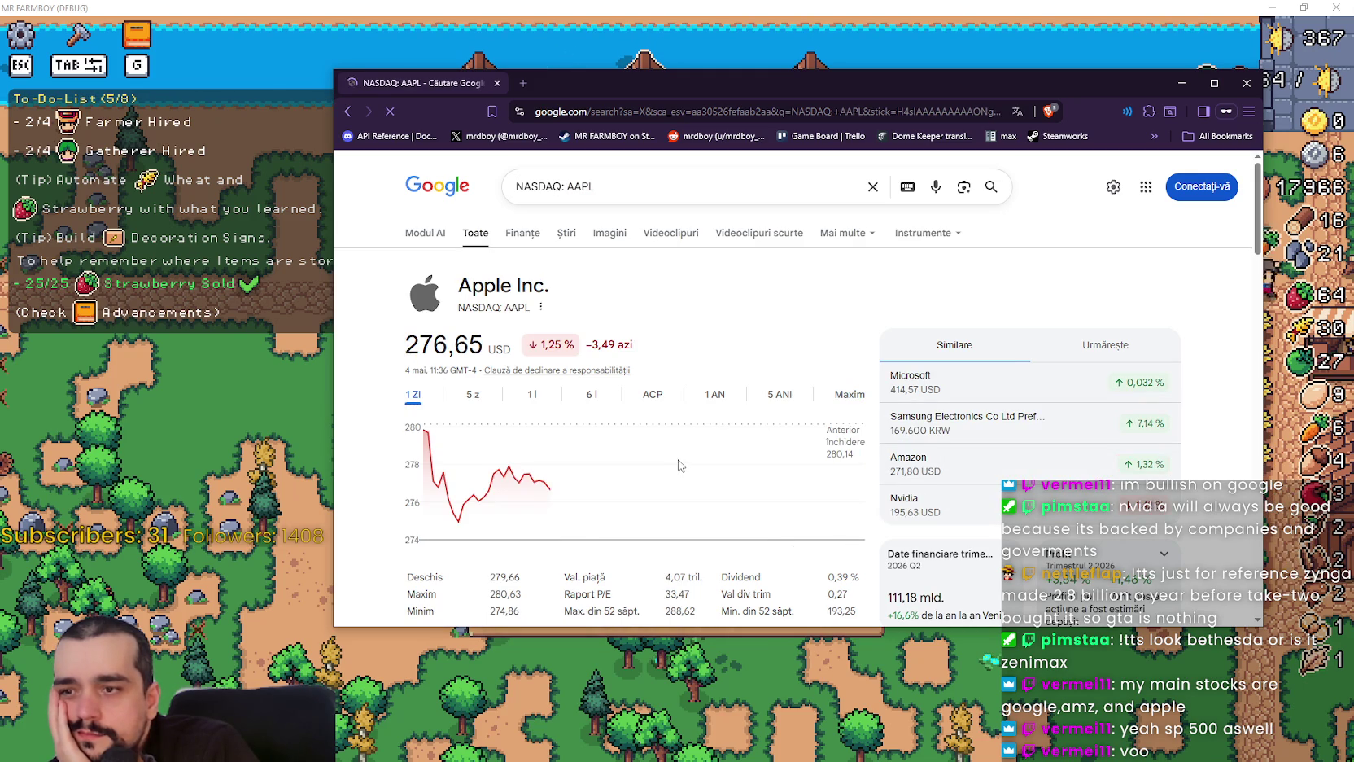
- Show Apple's all-time chart, then open Samsung Electronics preference shares (KRX: 005935)
{"action": "left_click", "coordinate": [834, 396]}
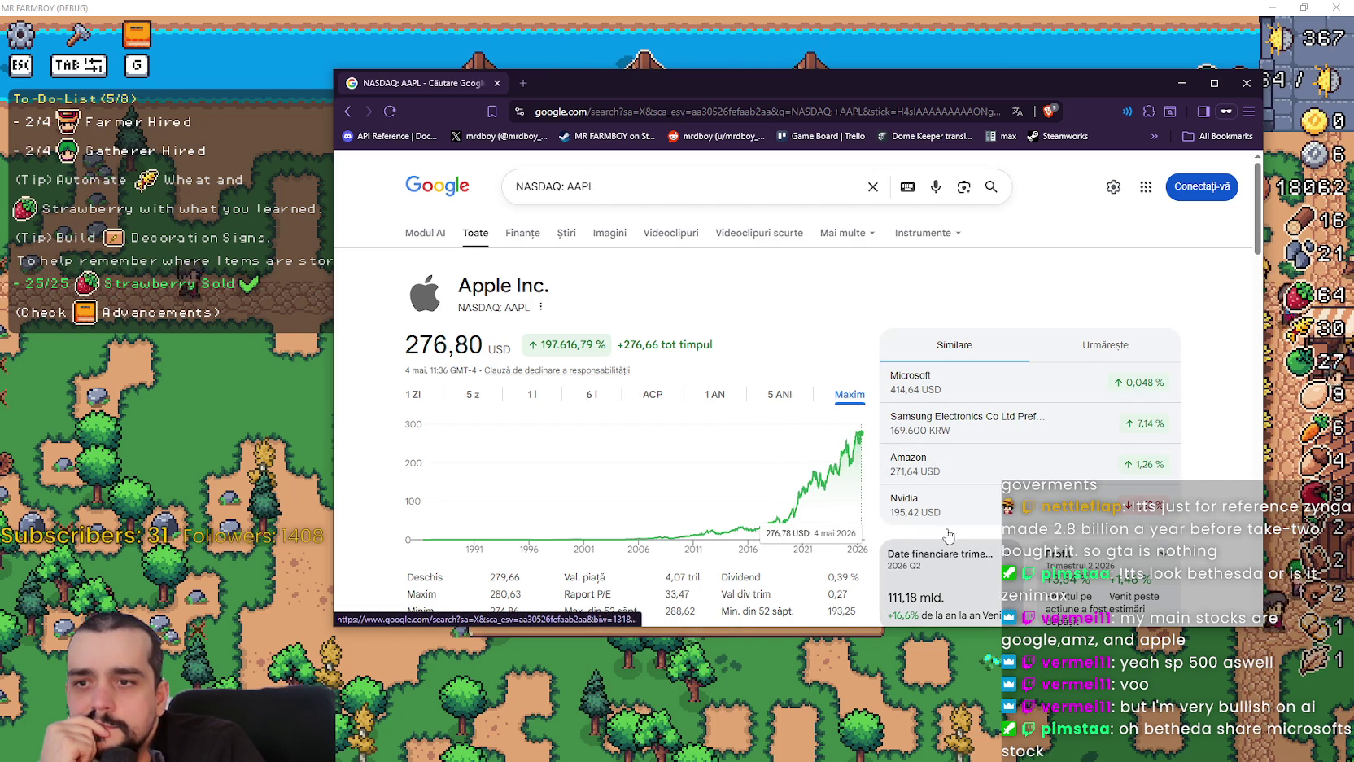
{"action": "left_click", "coordinate": [971, 438]}
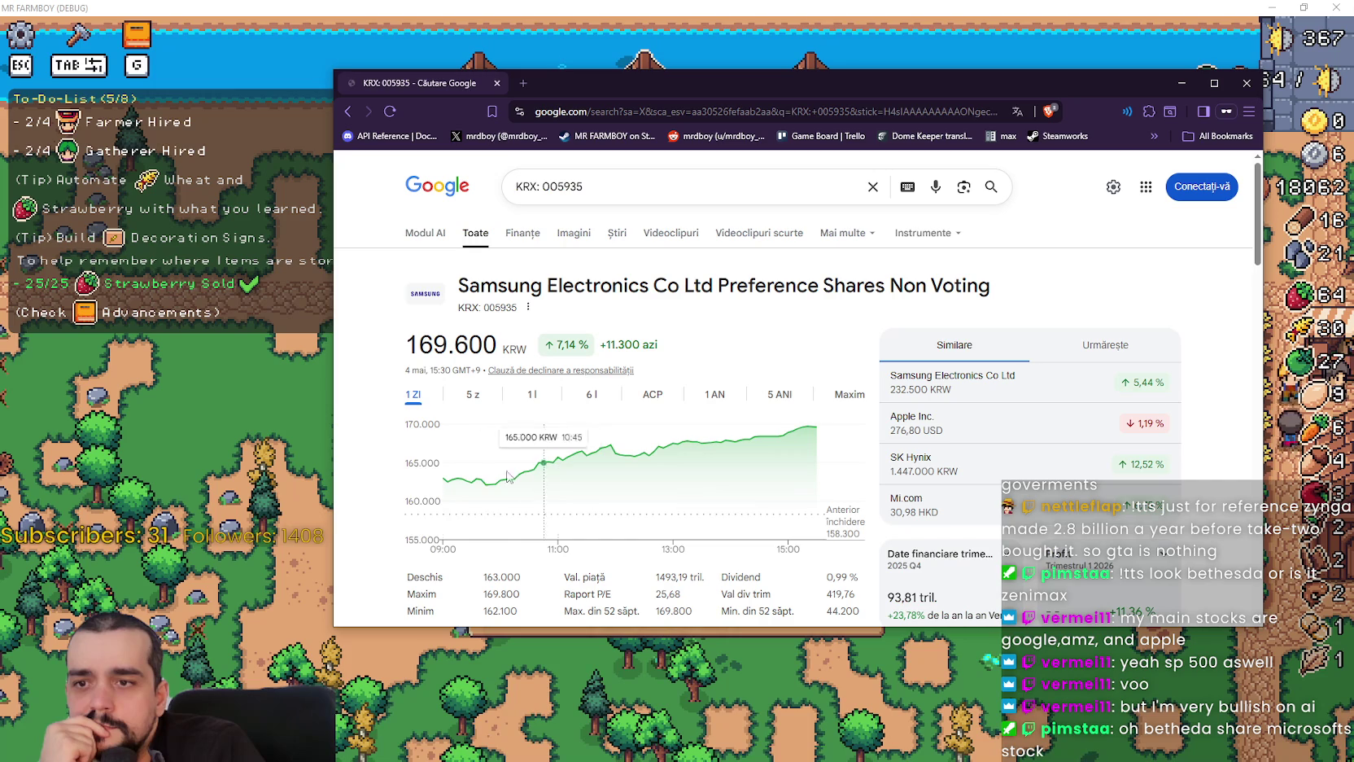
- Switch the Samsung preference-share chart to five years, then select the search query for replacement
{"action": "left_click", "coordinate": [787, 397]}
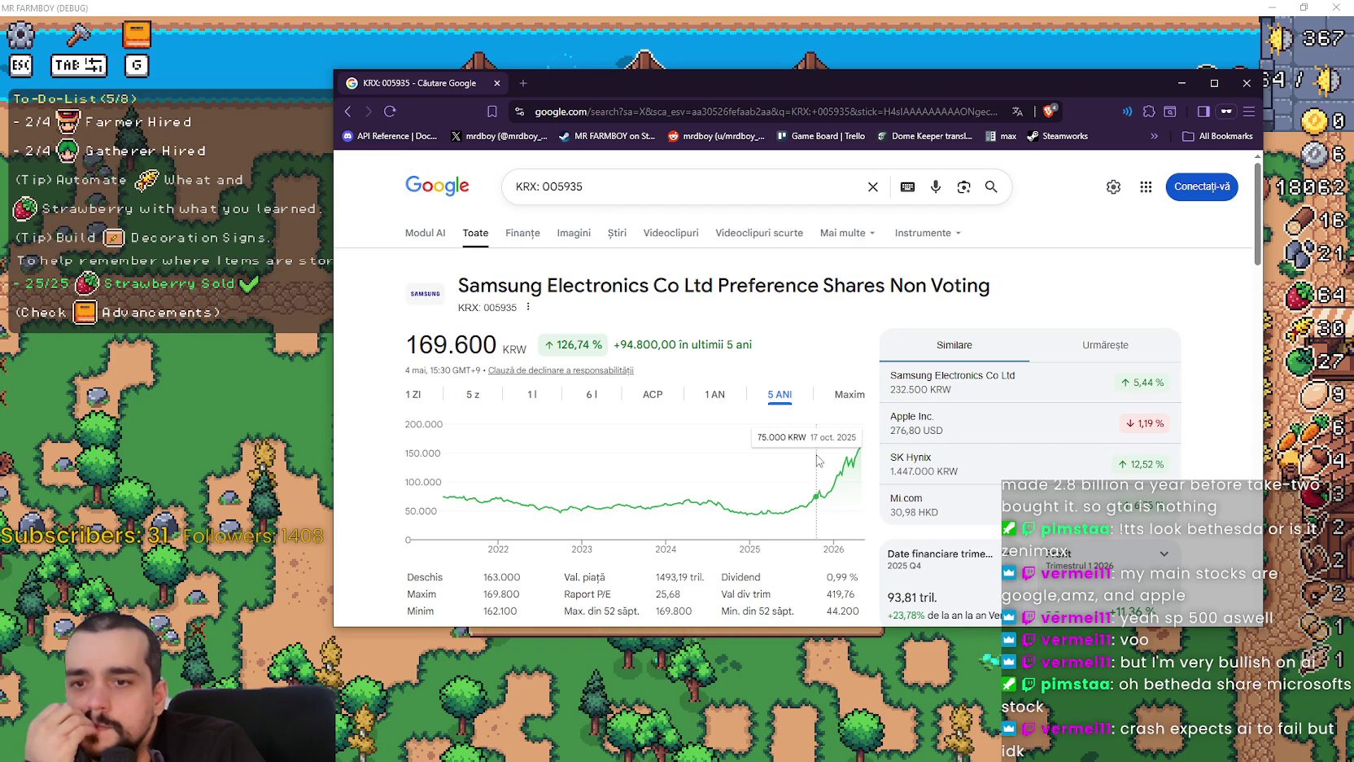
{"action": "scroll", "coordinate": [1212, 452], "scroll_direction": "down", "scroll_amount": 3}
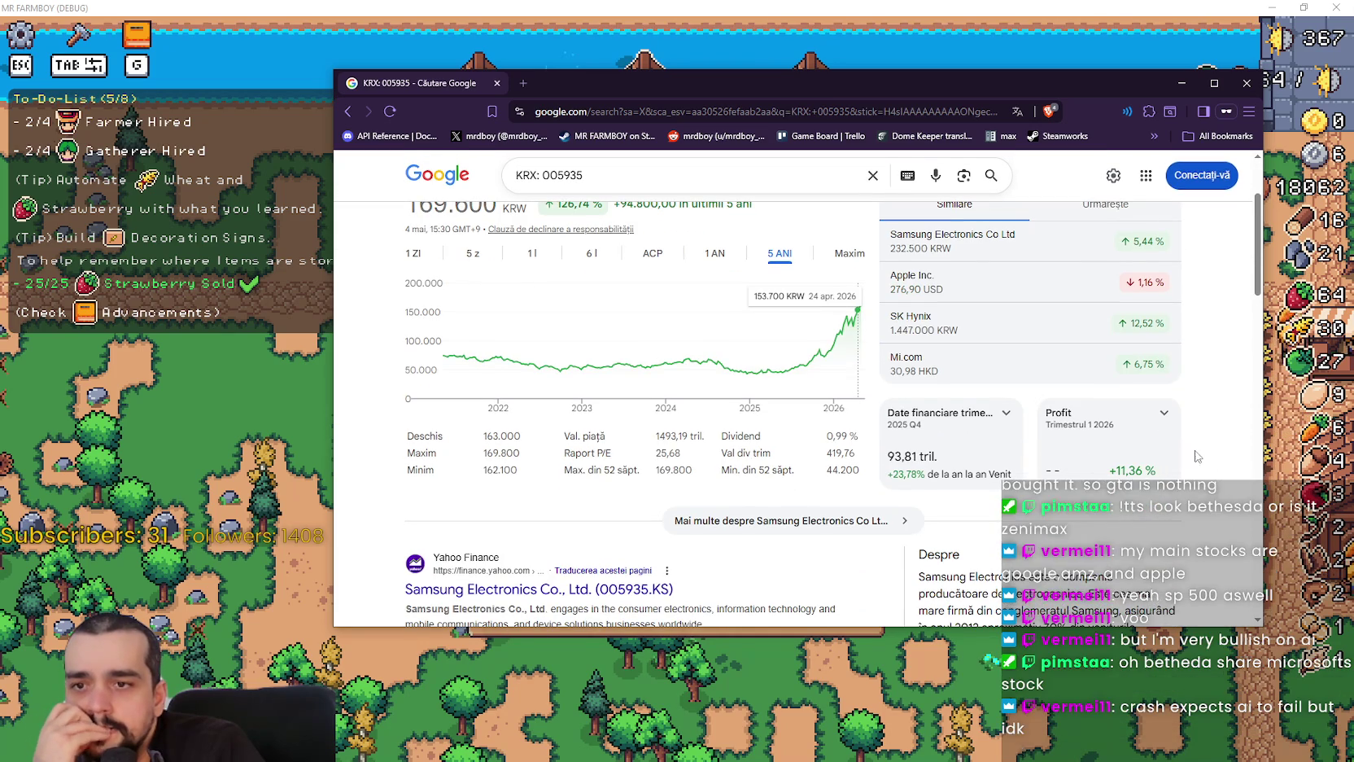
{"action": "scroll", "coordinate": [1190, 461], "scroll_direction": "up", "scroll_amount": 2}
{"action": "scroll", "coordinate": [1191, 461], "scroll_direction": "down", "scroll_amount": 1}
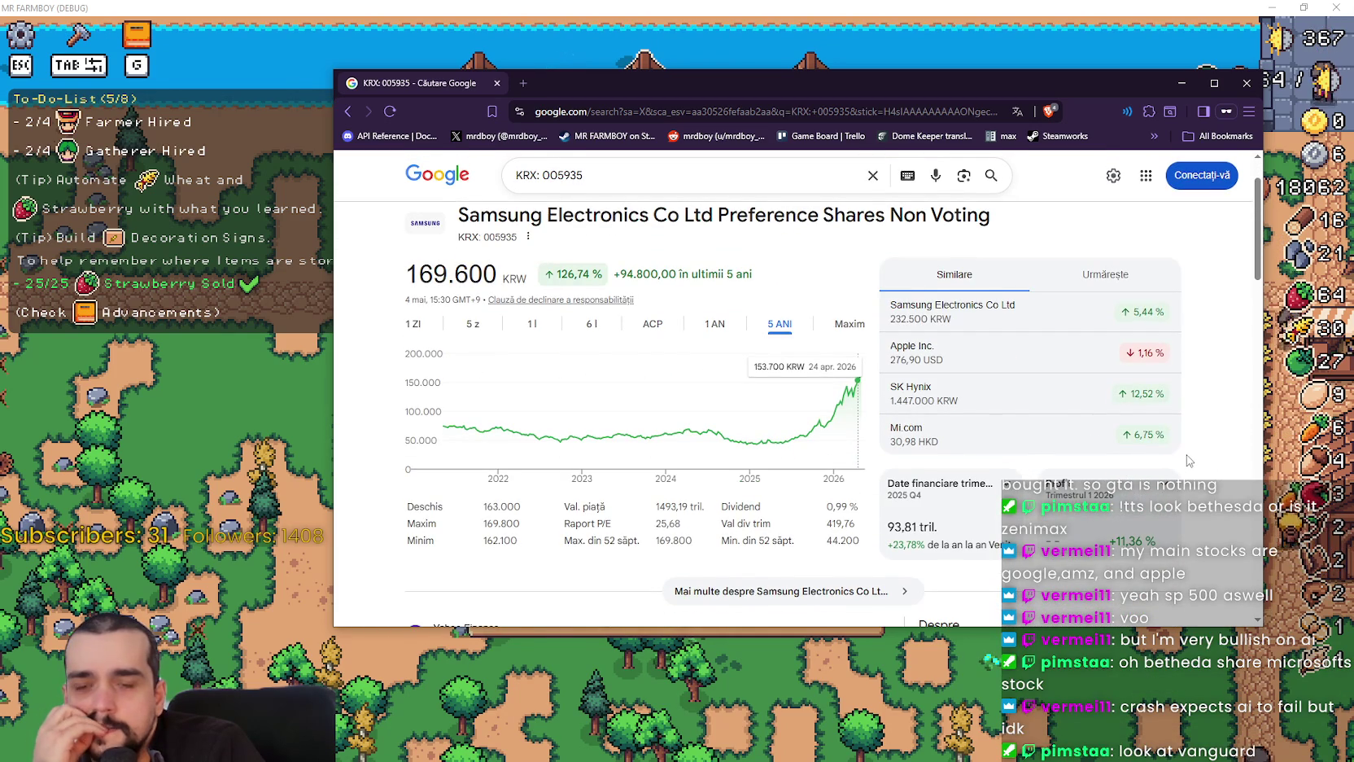
{"action": "scroll", "coordinate": [816, 351], "scroll_direction": "up", "scroll_amount": 2}
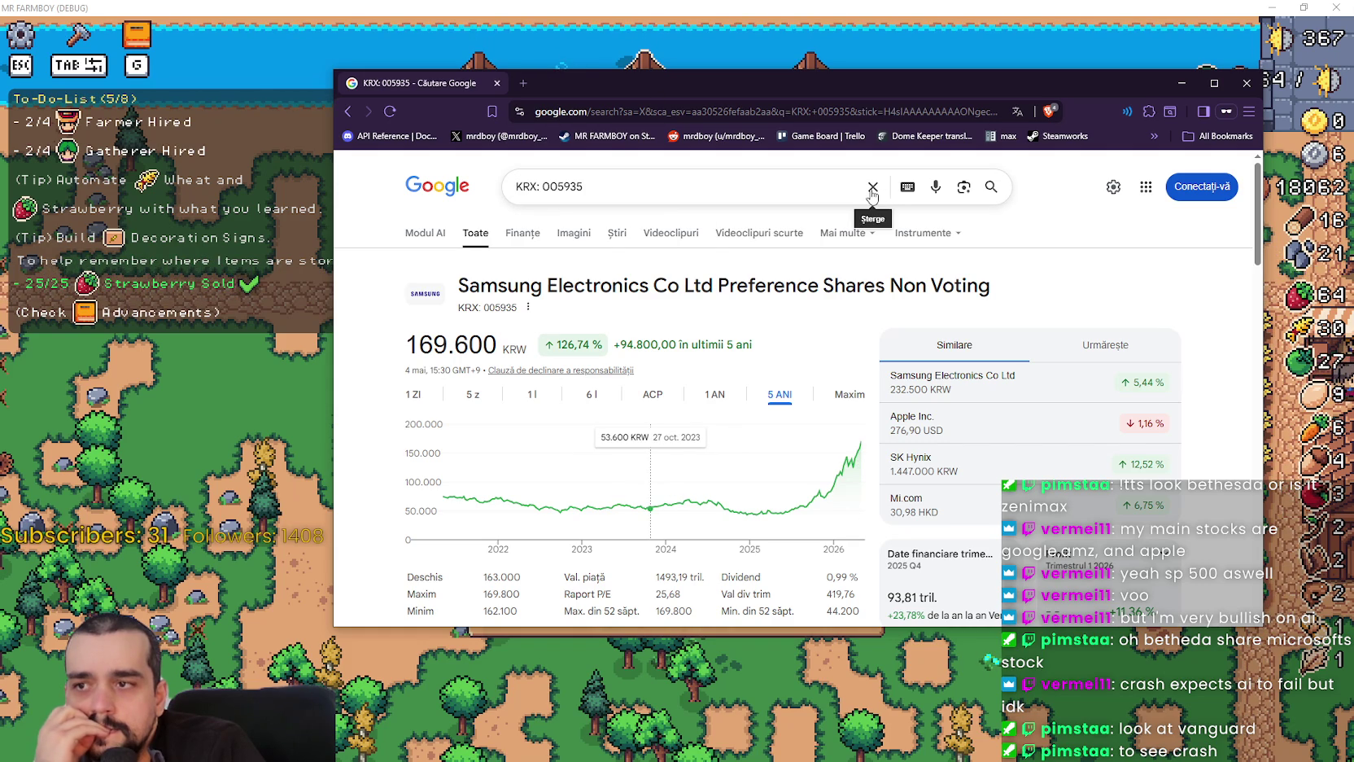
{"action": "triple_click", "coordinate": [730, 202]}
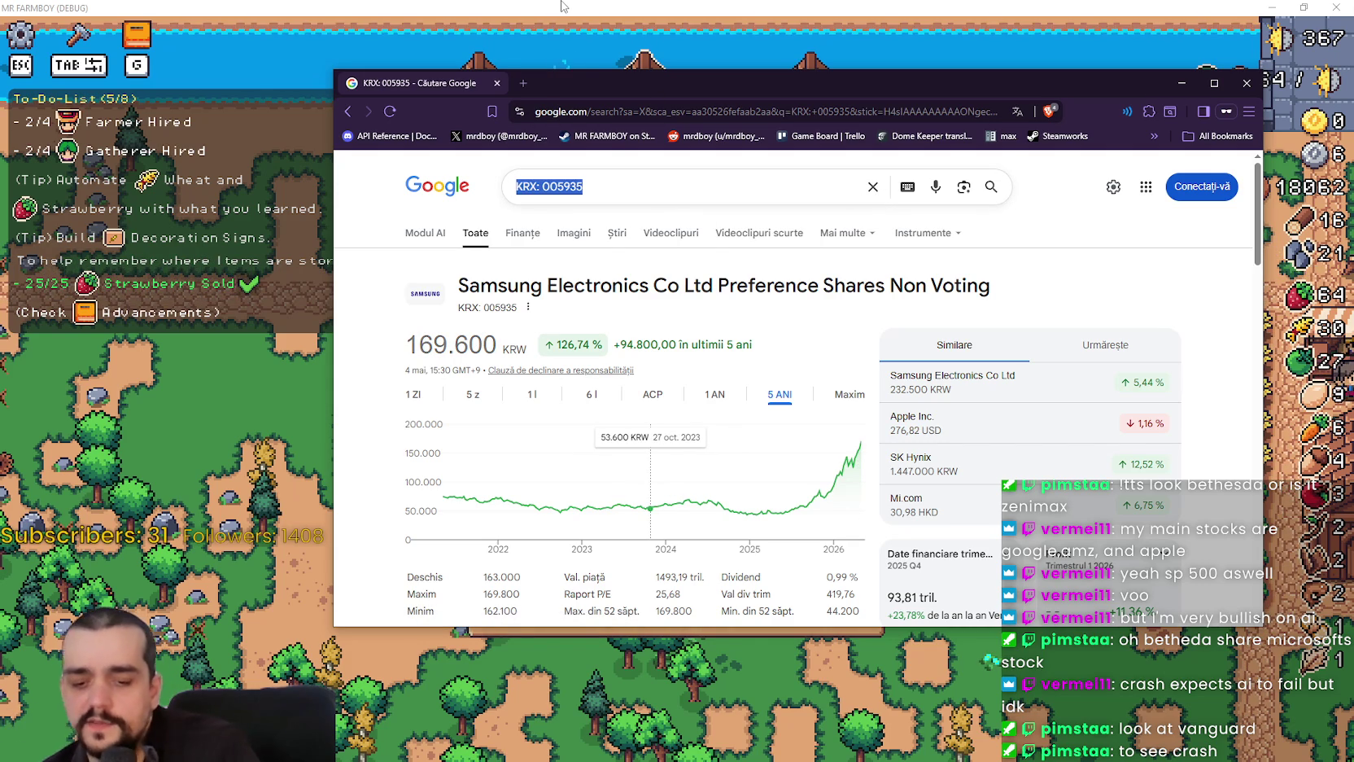
- Search Google for 'vanguard stock'
{"action": "type", "text": "vanguar"}
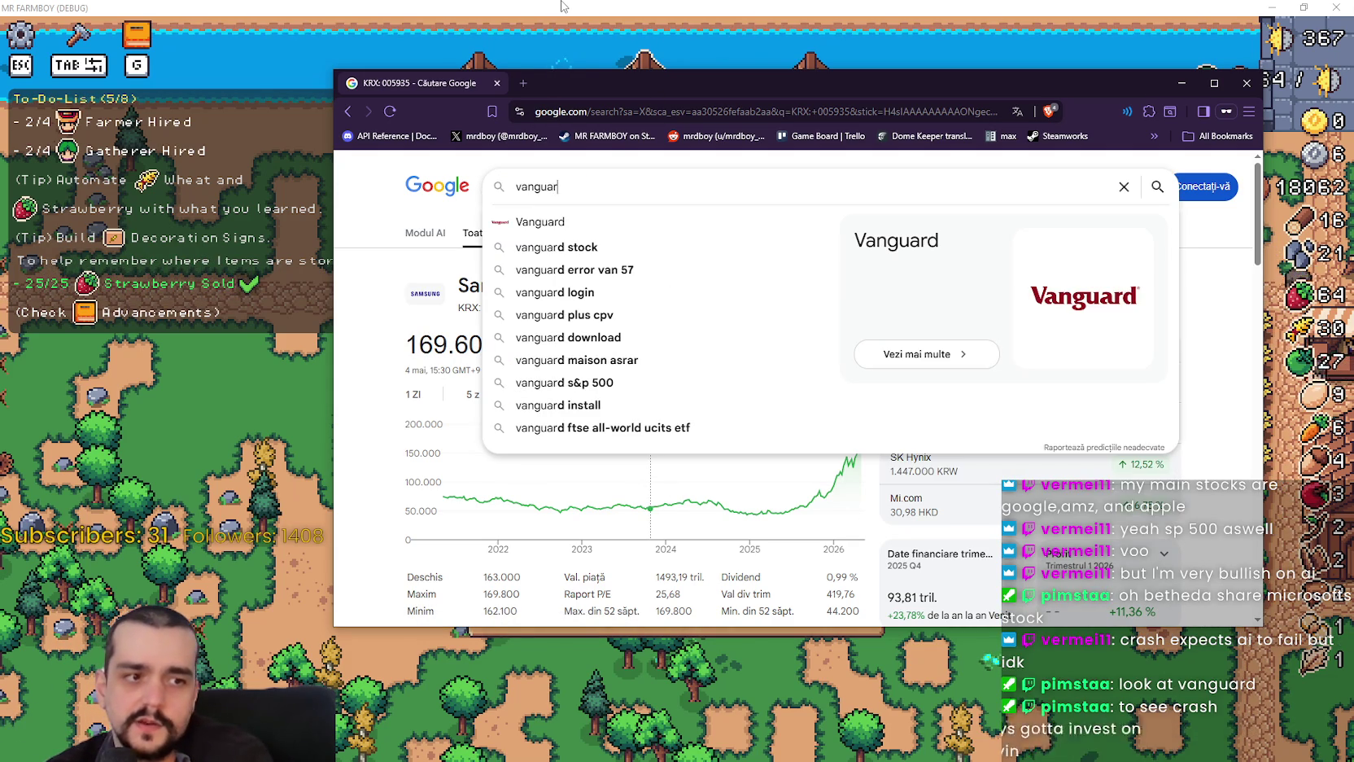
{"action": "type", "text": "d stock"}
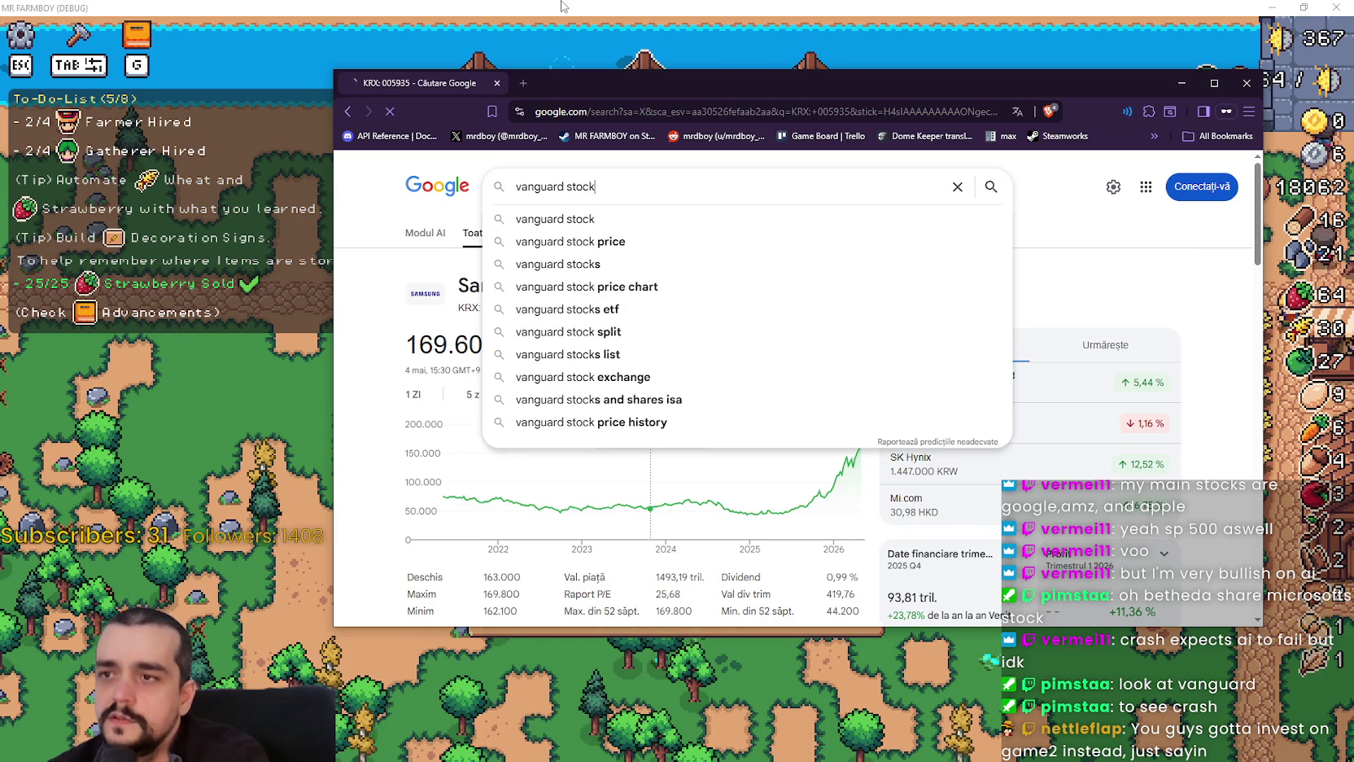
{"action": "key", "text": "Return"}
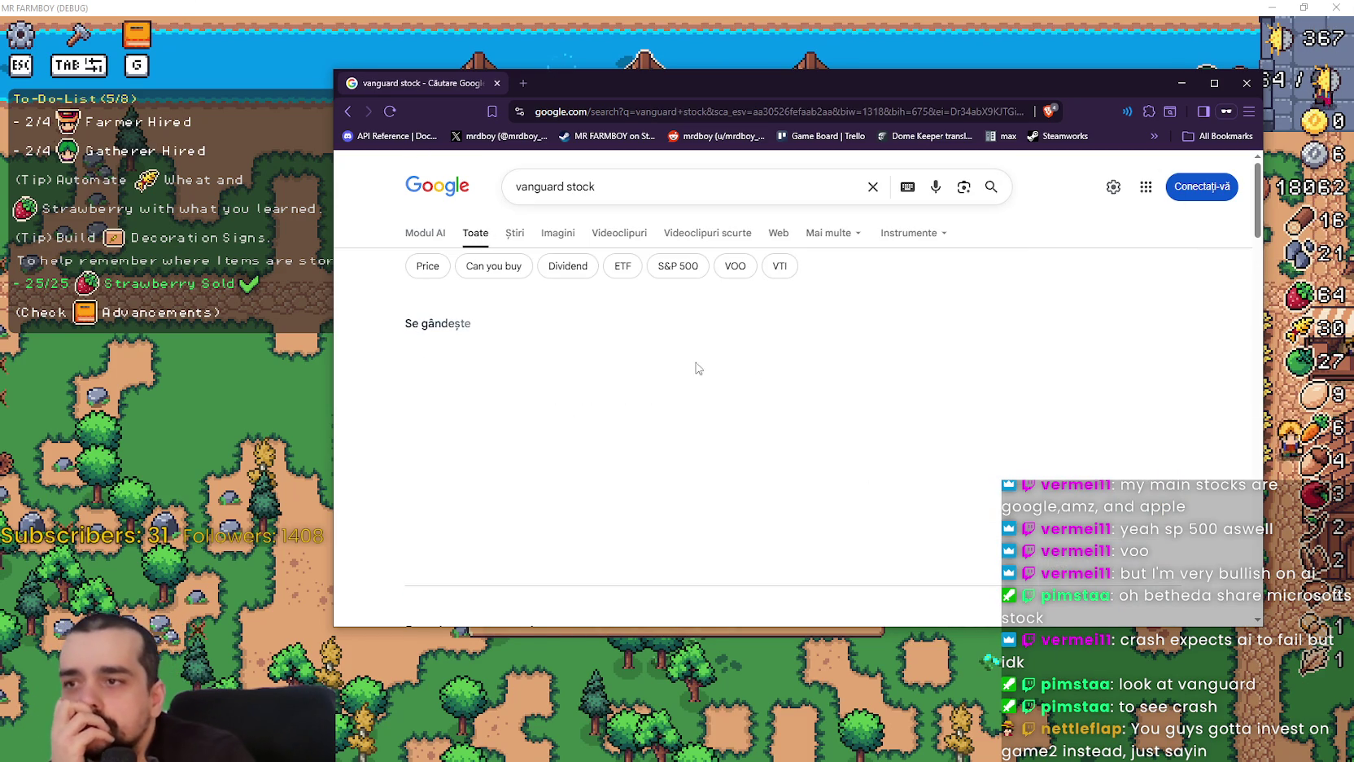
{"action": "scroll", "coordinate": [669, 422], "scroll_direction": "down", "scroll_amount": 6}
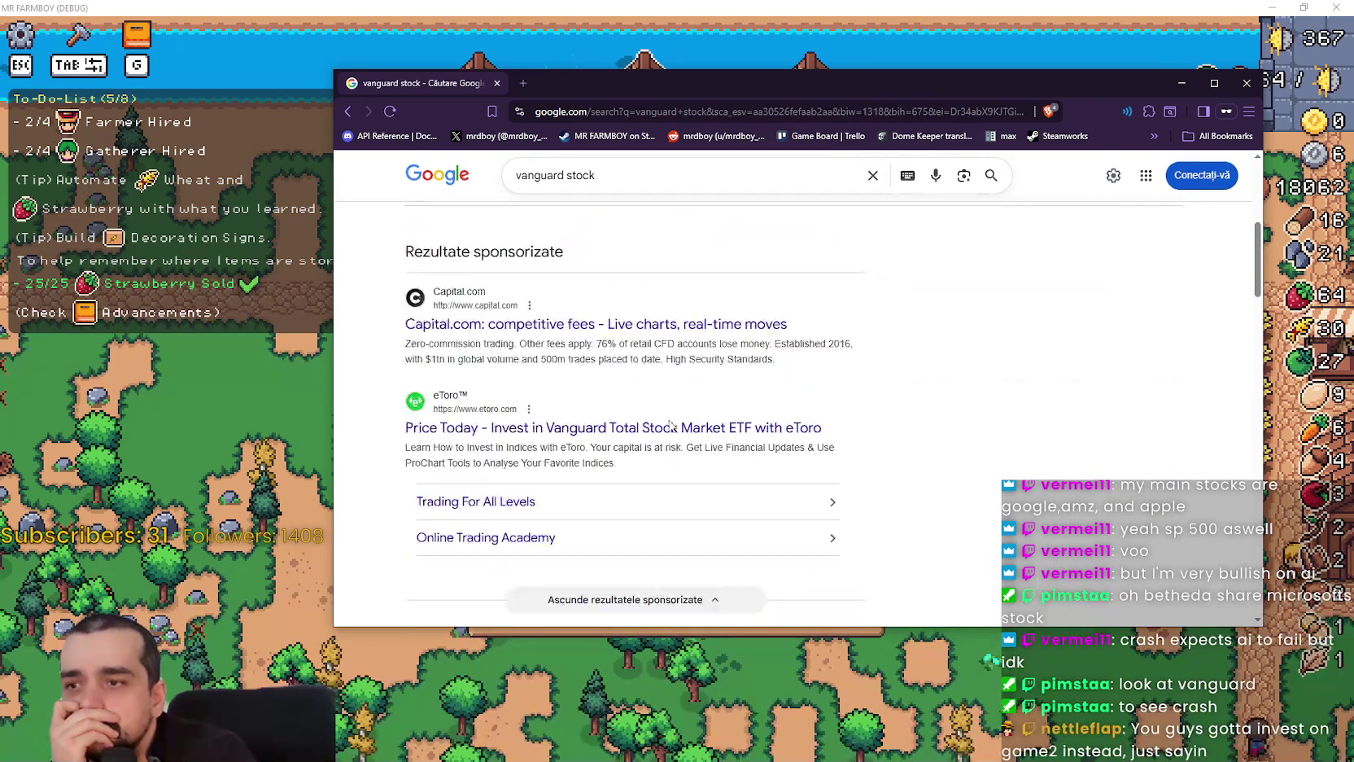
{"action": "scroll", "coordinate": [670, 423], "scroll_direction": "up", "scroll_amount": 6}
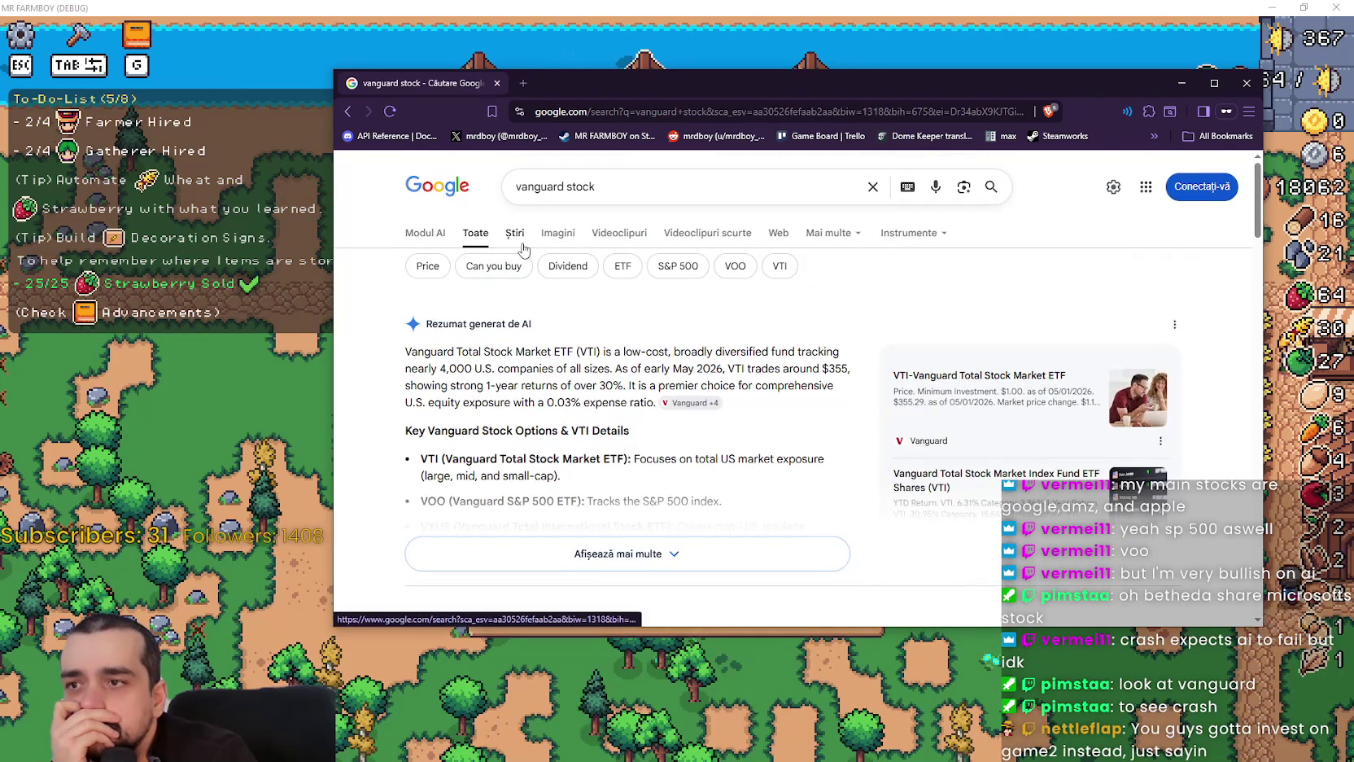
- Refine the search to 'Vanguard stock S&P 500' and review the VOO results
{"action": "left_click", "coordinate": [678, 266]}
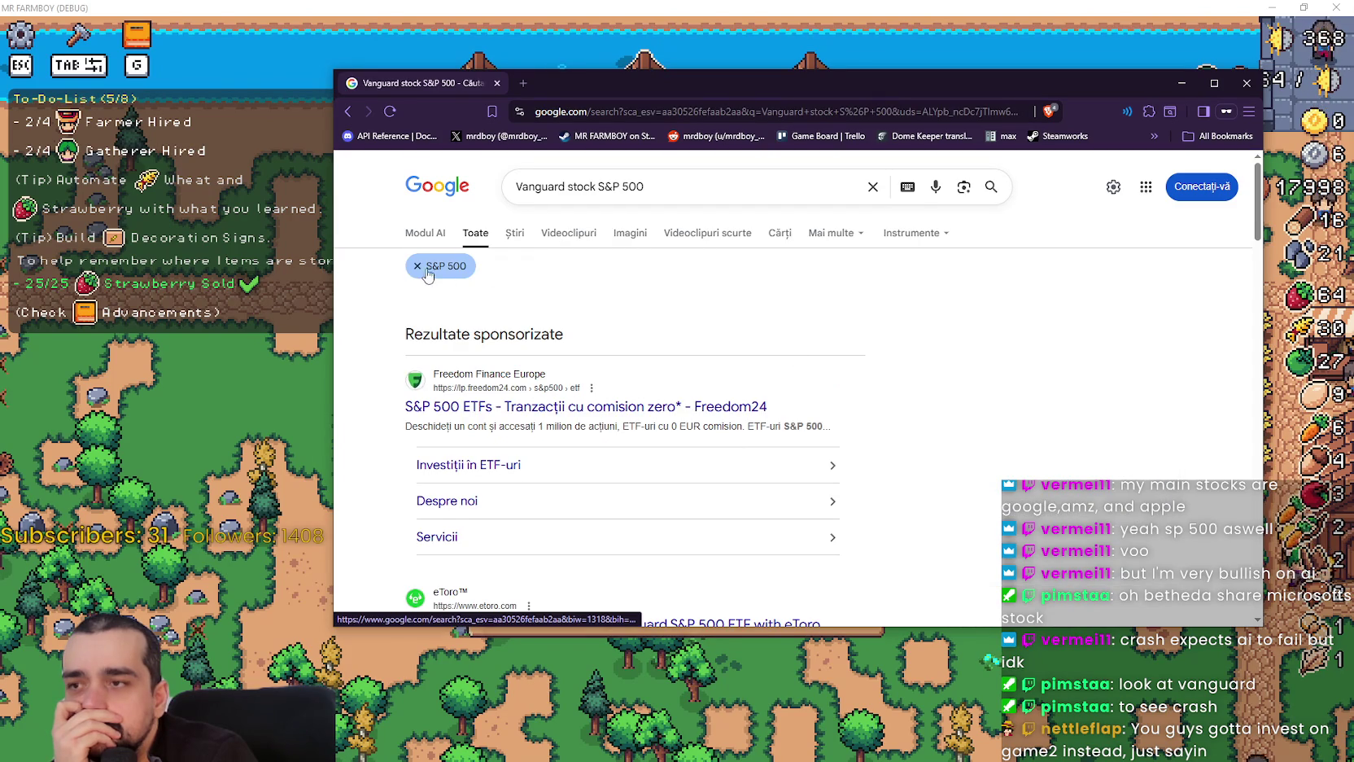
{"action": "left_click", "coordinate": [672, 187]}
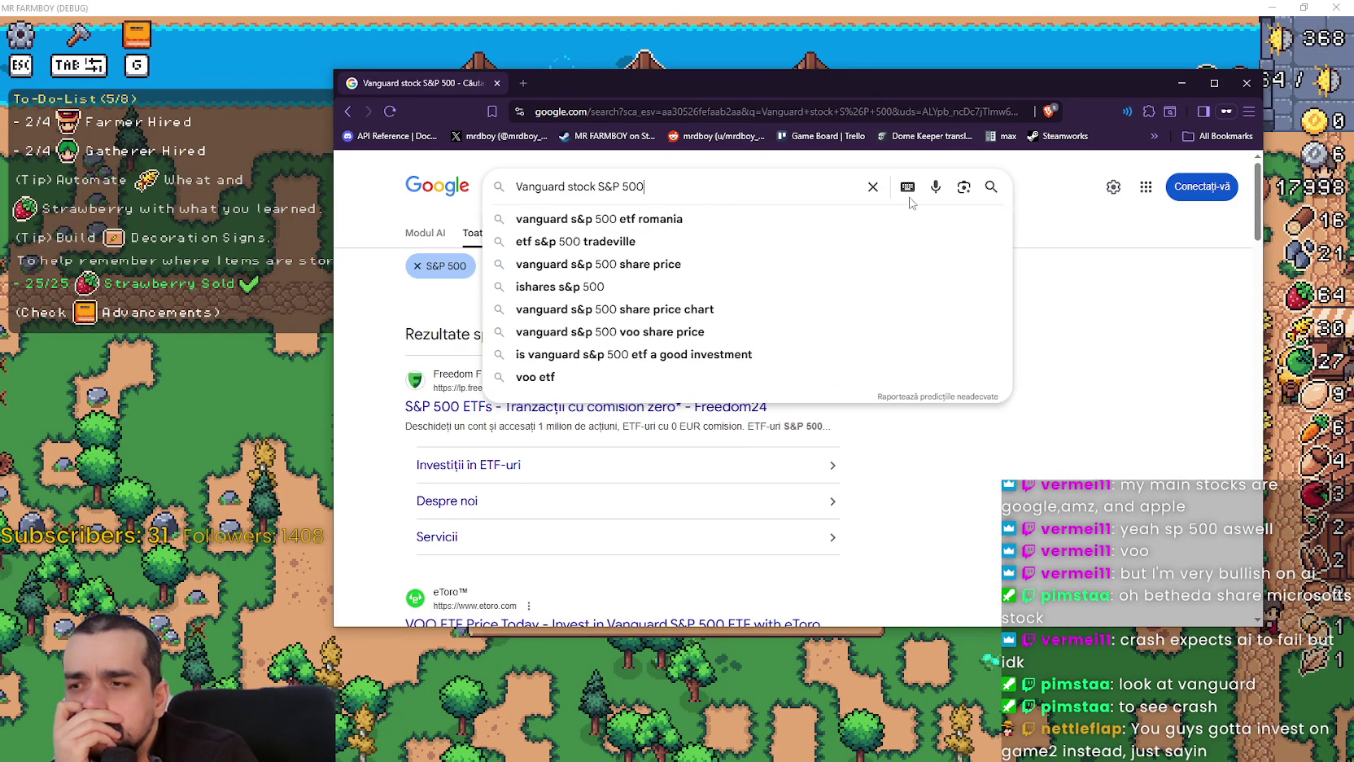
{"action": "left_click", "coordinate": [991, 187]}
{"action": "scroll", "coordinate": [716, 397], "scroll_direction": "down", "scroll_amount": 3}
{"action": "scroll", "coordinate": [614, 393], "scroll_direction": "up", "scroll_amount": 3}
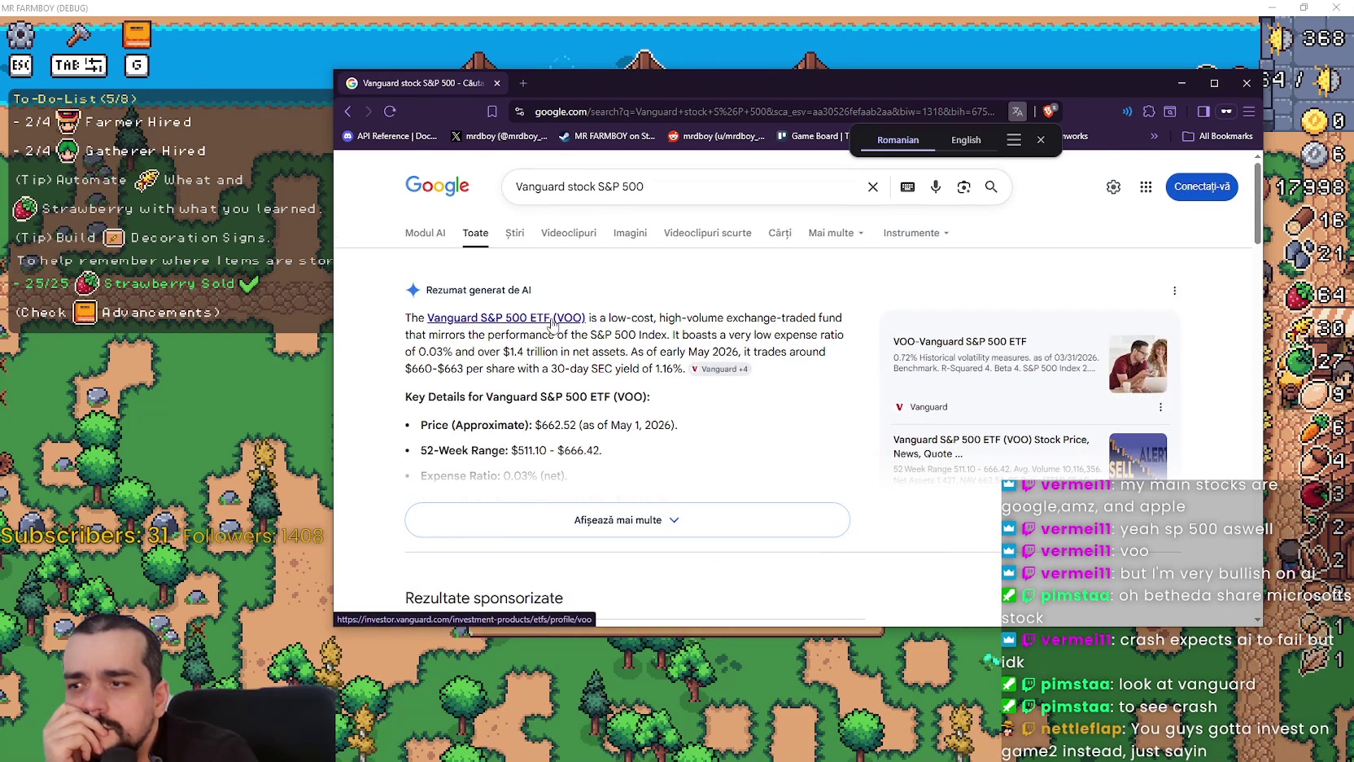
{"action": "scroll", "coordinate": [814, 504], "scroll_direction": "down", "scroll_amount": 8}
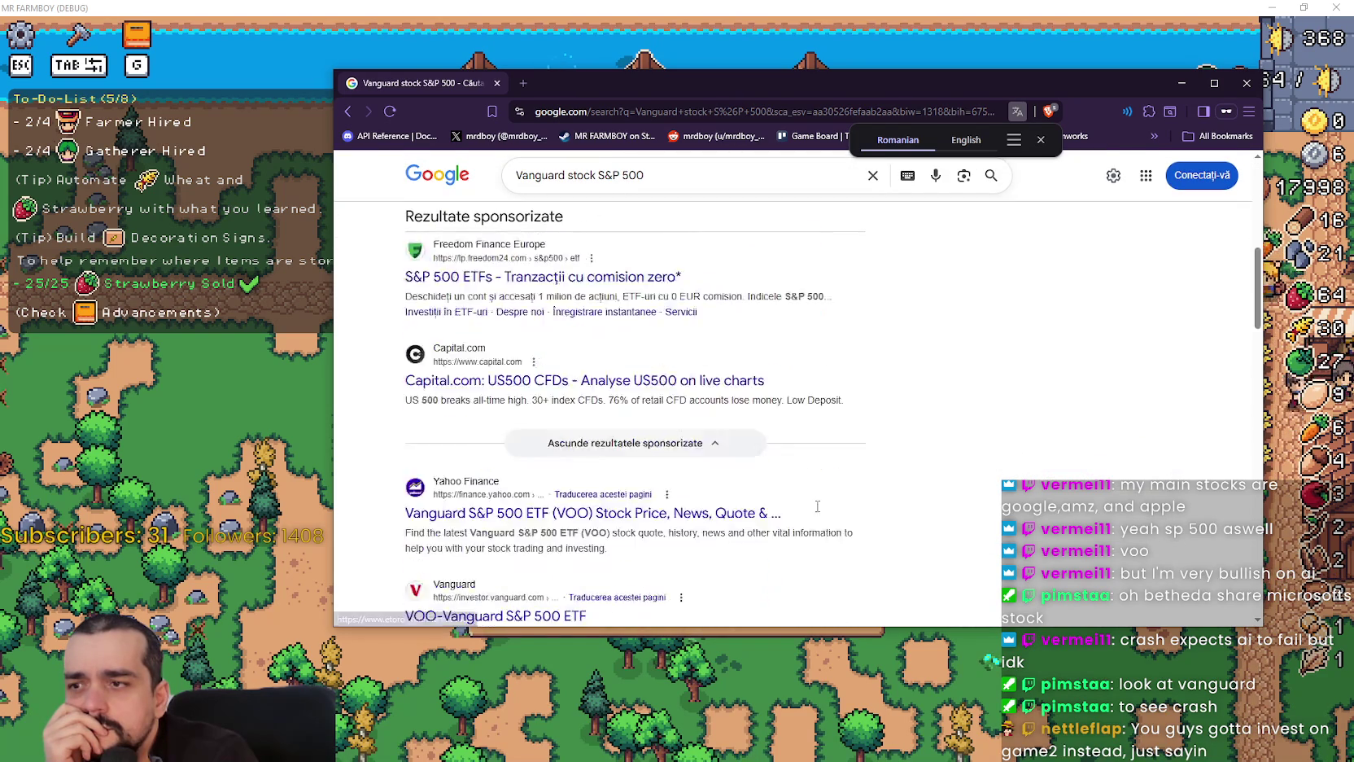
{"action": "scroll", "coordinate": [814, 504], "scroll_direction": "up", "scroll_amount": 3}
{"action": "scroll", "coordinate": [809, 506], "scroll_direction": "down", "scroll_amount": 8}
{"action": "scroll", "coordinate": [651, 450], "scroll_direction": "up", "scroll_amount": 2}
{"action": "scroll", "coordinate": [651, 450], "scroll_direction": "up", "scroll_amount": 1}
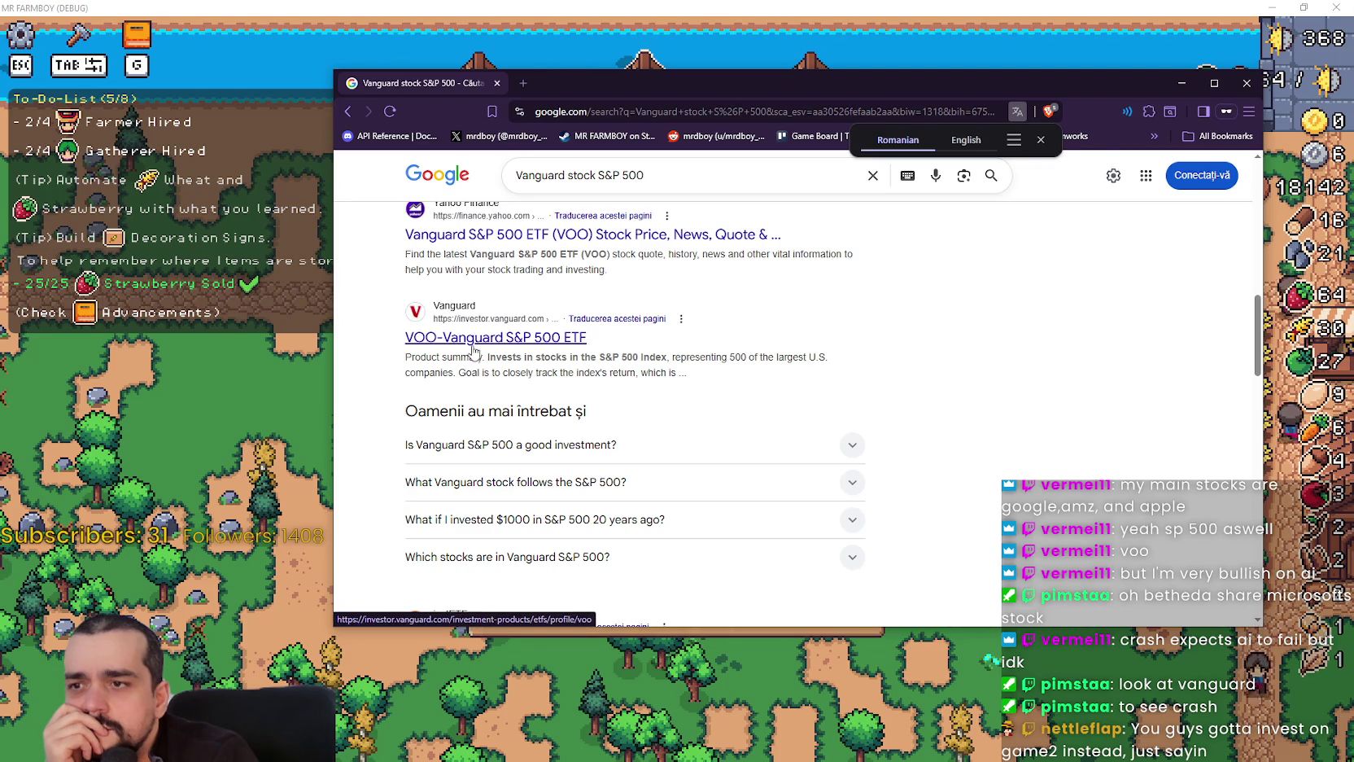
{"action": "left_click", "coordinate": [472, 348]}
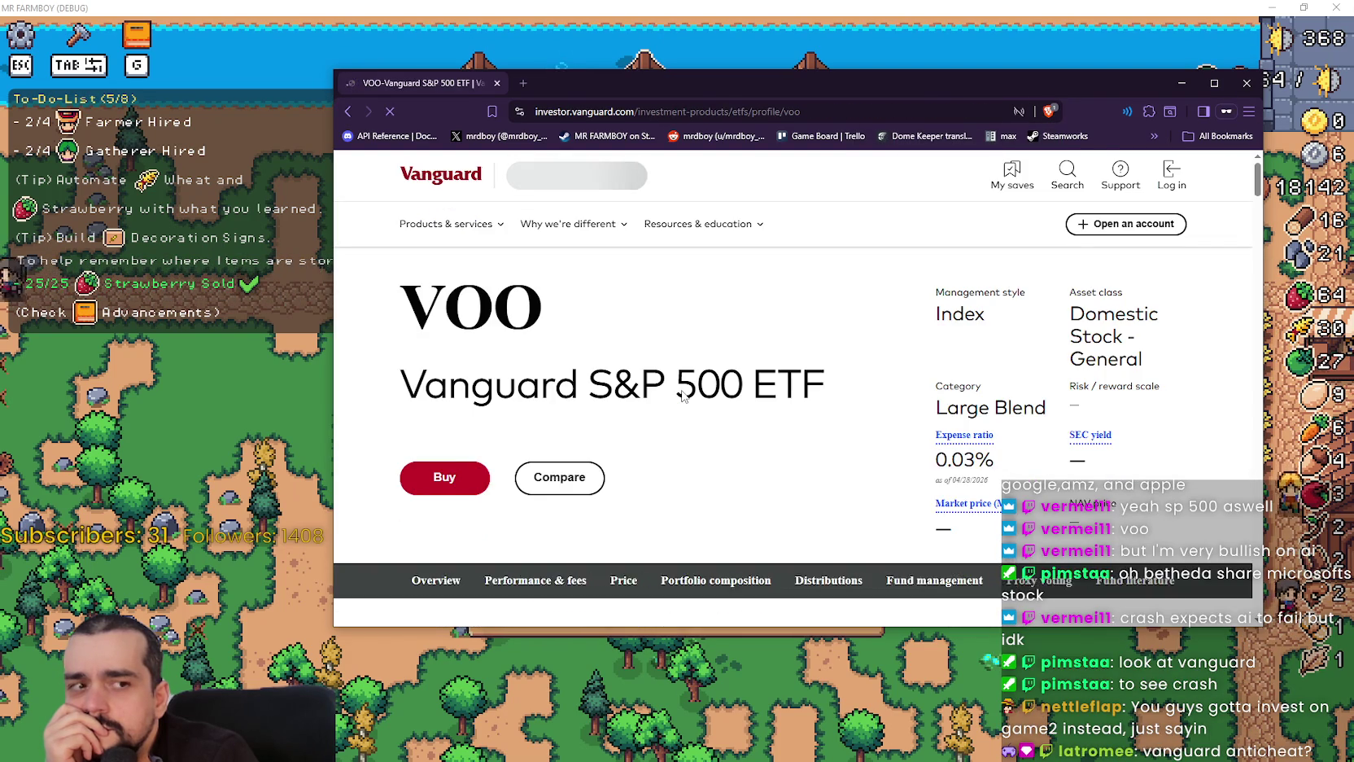
{"action": "scroll", "coordinate": [733, 394], "scroll_direction": "down", "scroll_amount": 1}
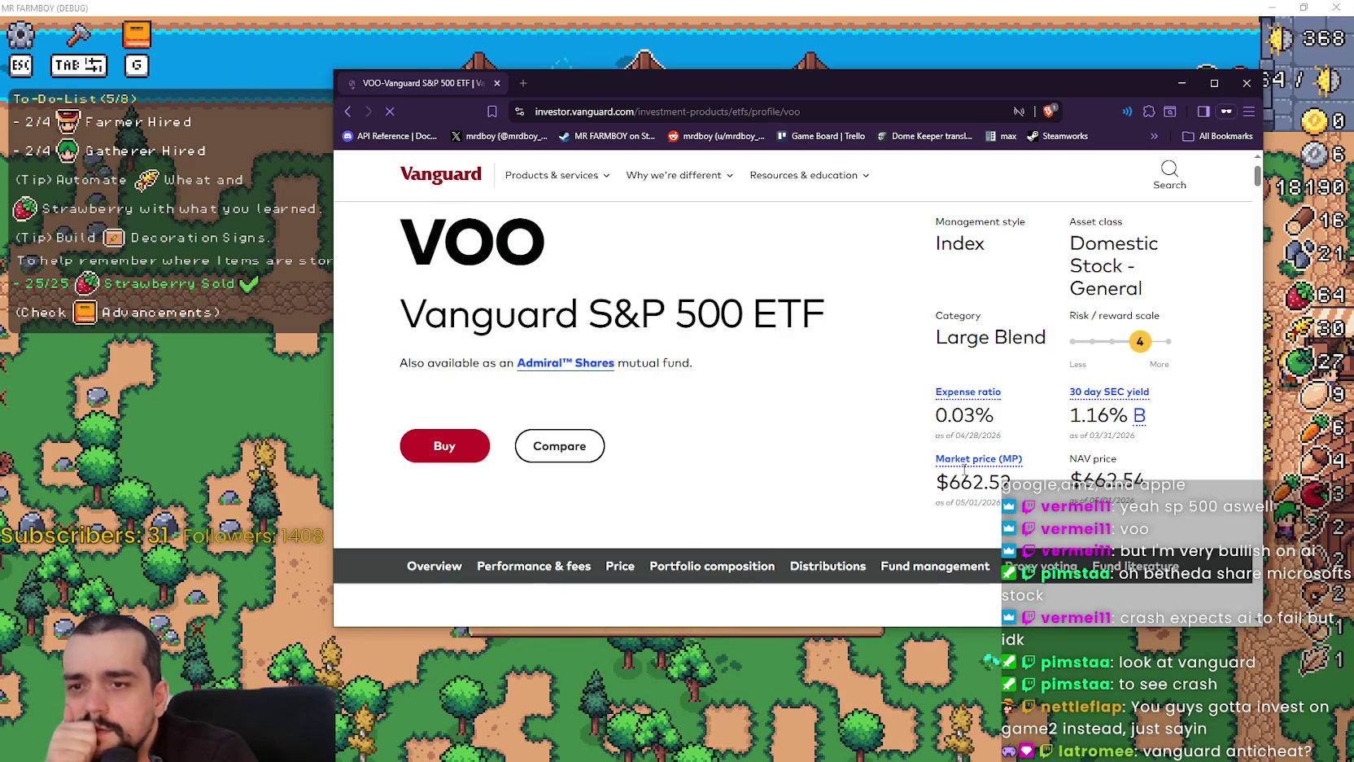
{"action": "scroll", "coordinate": [981, 468], "scroll_direction": "up", "scroll_amount": 1}
{"action": "scroll", "coordinate": [895, 439], "scroll_direction": "down", "scroll_amount": 5}
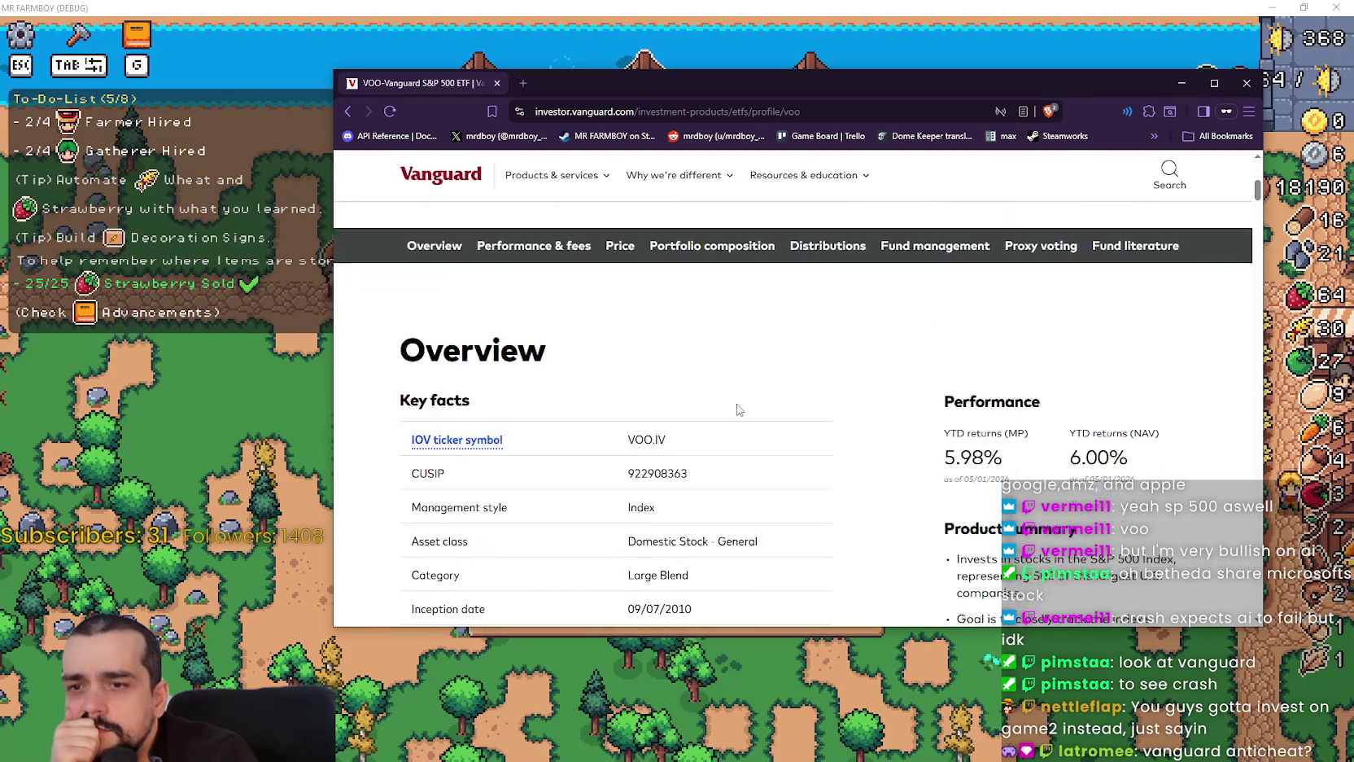
{"action": "scroll", "coordinate": [739, 410], "scroll_direction": "down", "scroll_amount": 5}
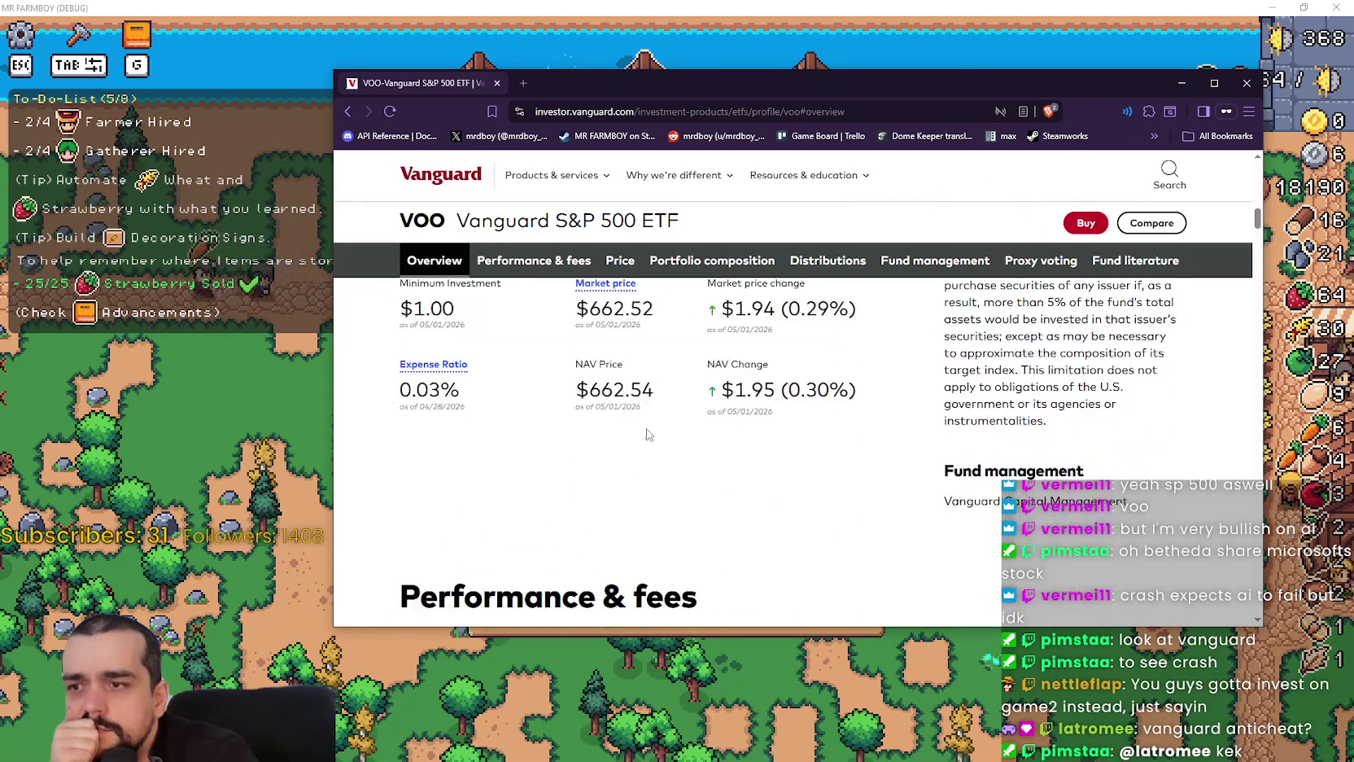
{"action": "scroll", "coordinate": [631, 419], "scroll_direction": "up", "scroll_amount": 2}
{"action": "left_click", "coordinate": [348, 113]}
{"action": "scroll", "coordinate": [676, 424], "scroll_direction": "up", "scroll_amount": 10}
{"action": "scroll", "coordinate": [667, 413], "scroll_direction": "up", "scroll_amount": 1}
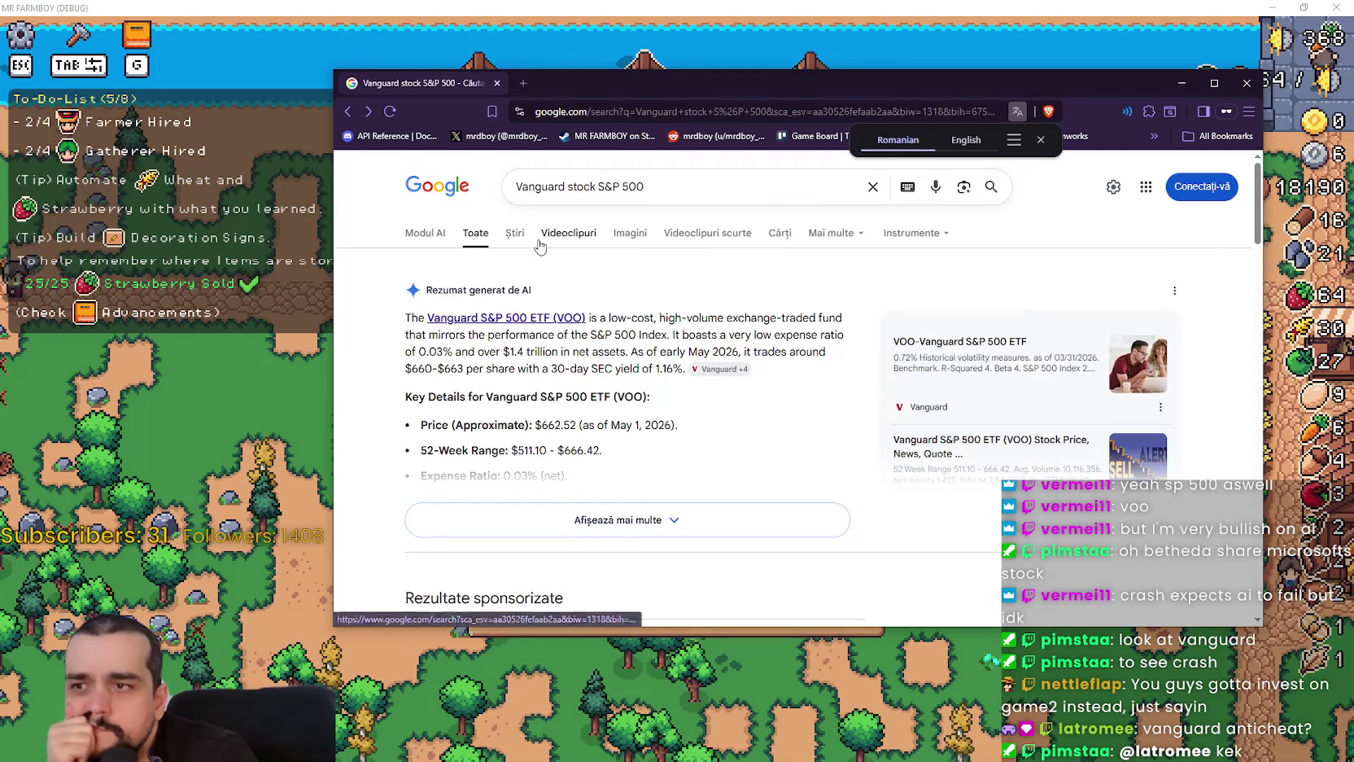
{"action": "left_click", "coordinate": [541, 319]}
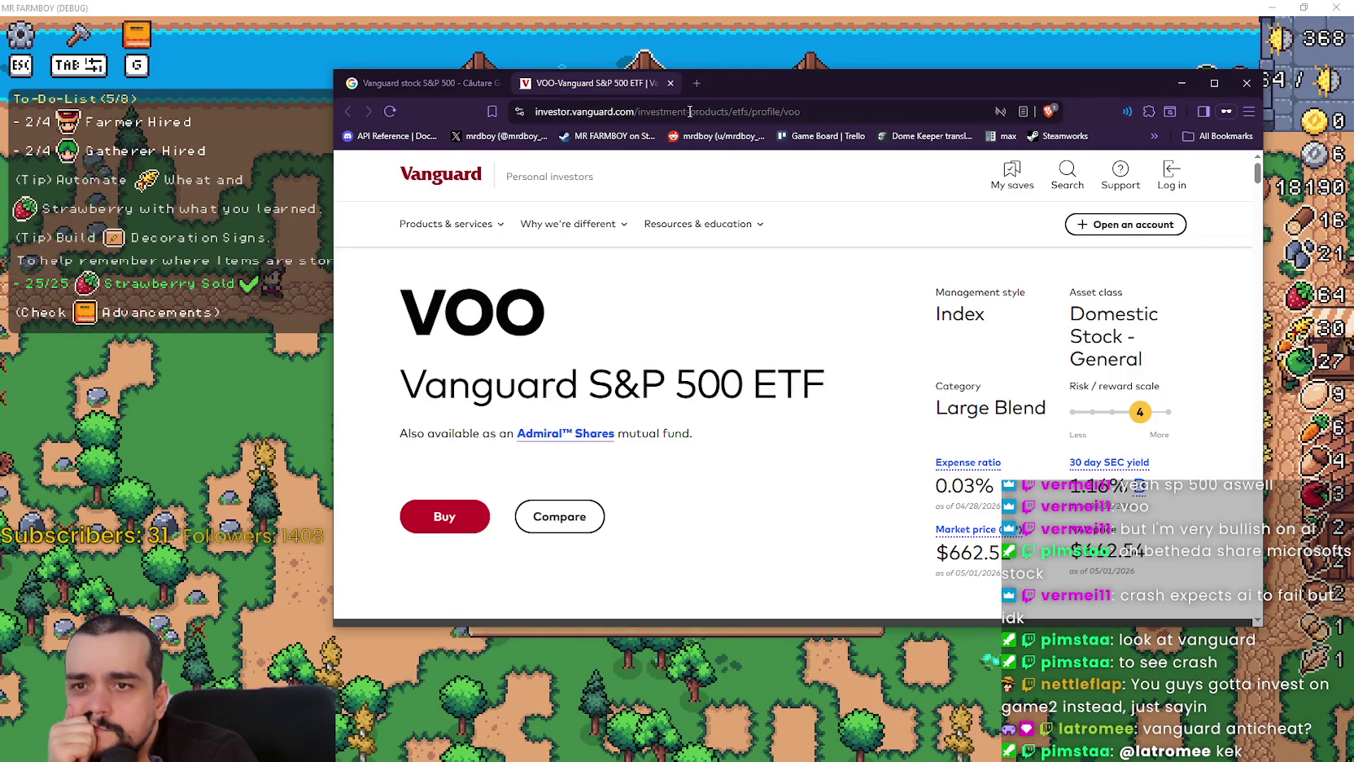
- Close the VOO page and search for the Vanguard S&P 500 query with 'stats' added
{"action": "left_click", "coordinate": [669, 83]}
{"action": "left_click", "coordinate": [713, 191]}
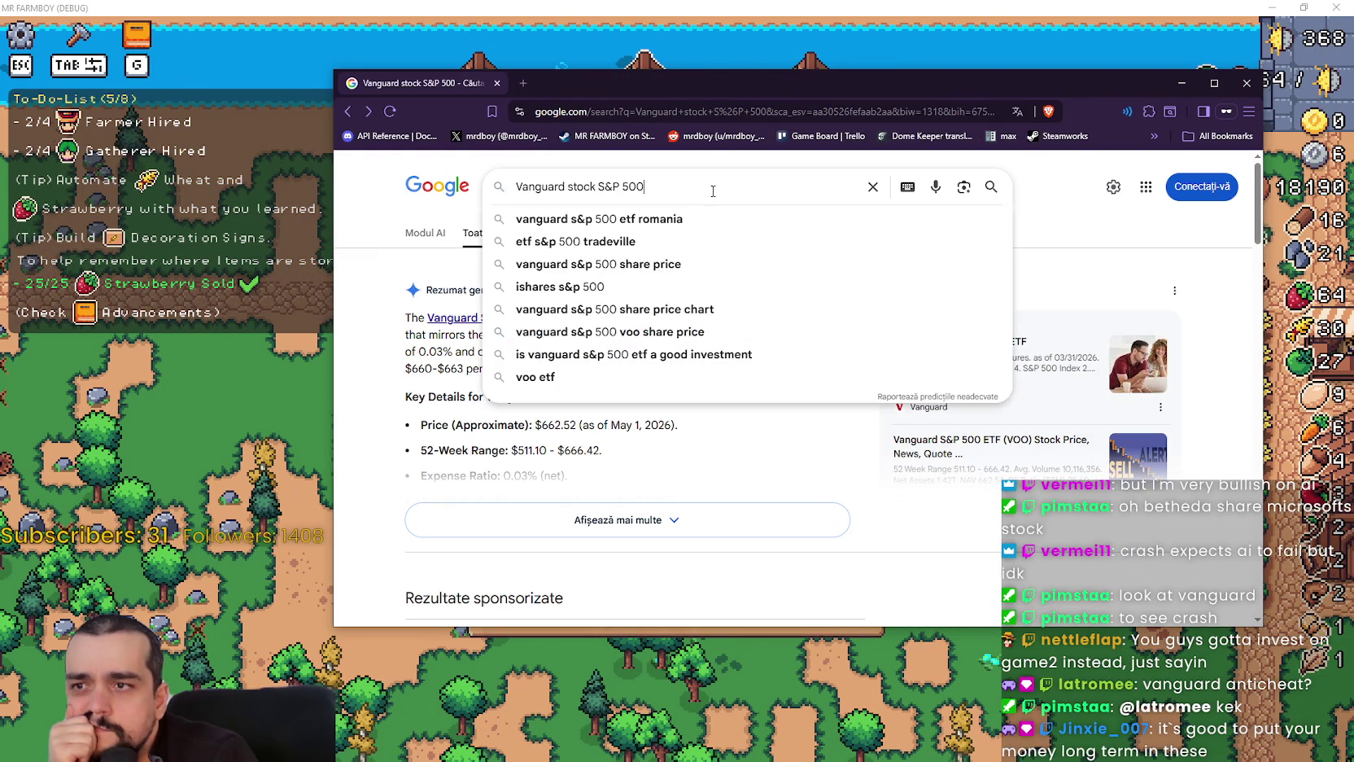
{"action": "type", "text": " stats"}
{"action": "key", "text": "Return"}
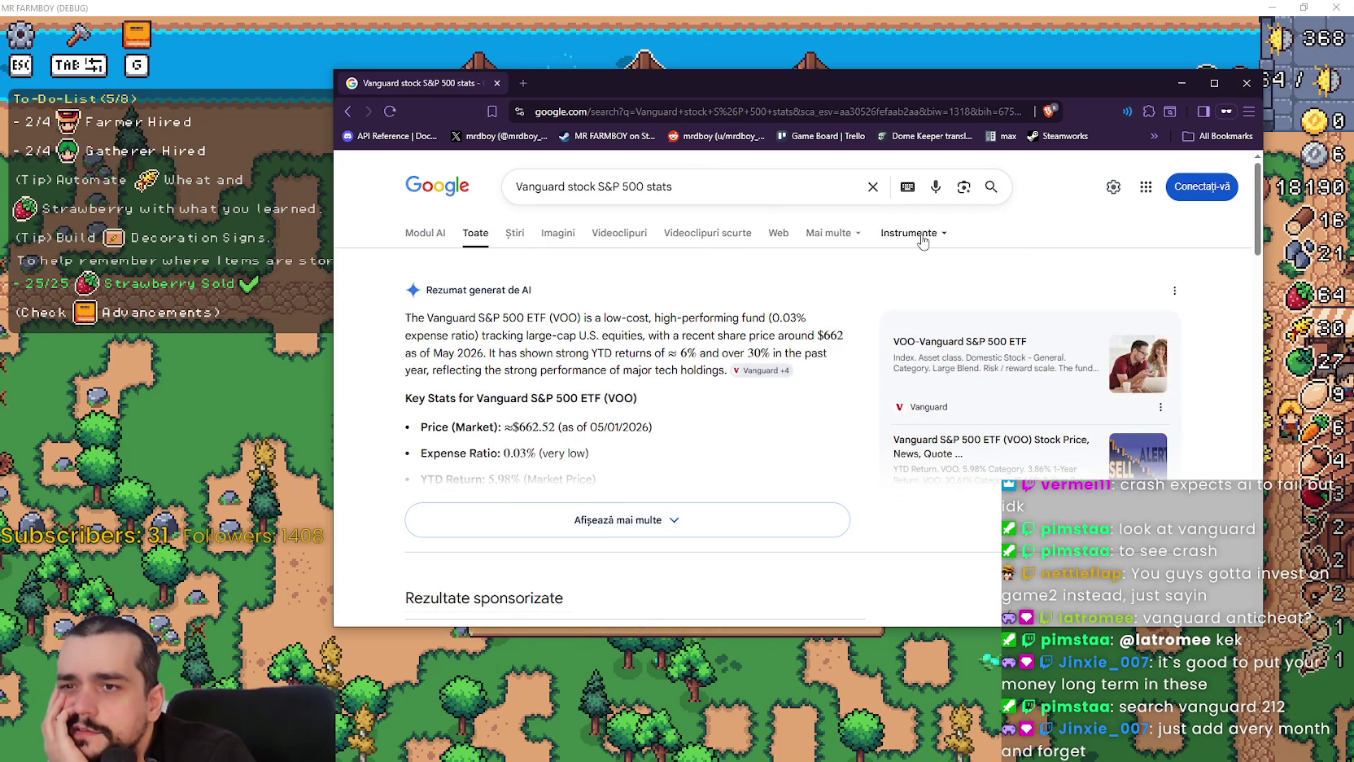
- Browse the extra search categories and search tools options
{"action": "left_click", "coordinate": [845, 235]}
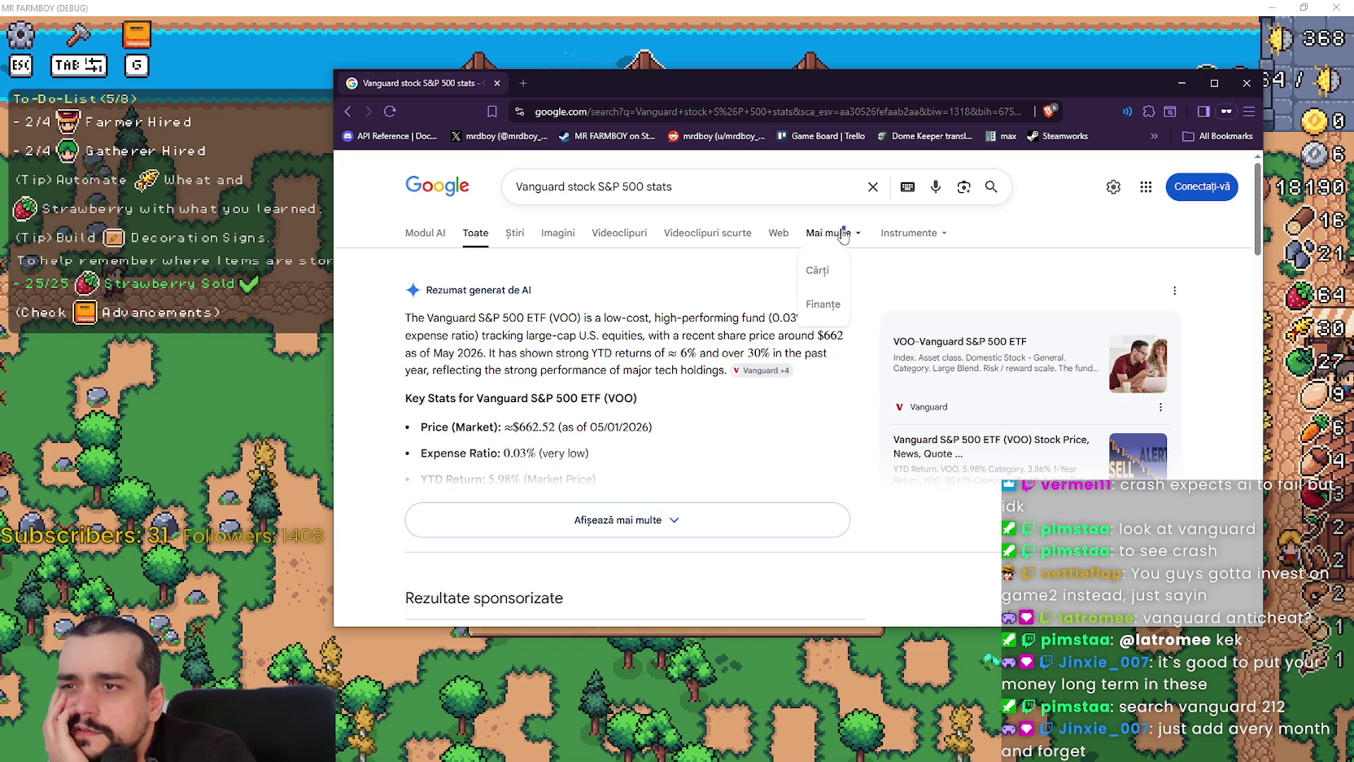
{"action": "left_click", "coordinate": [937, 236]}
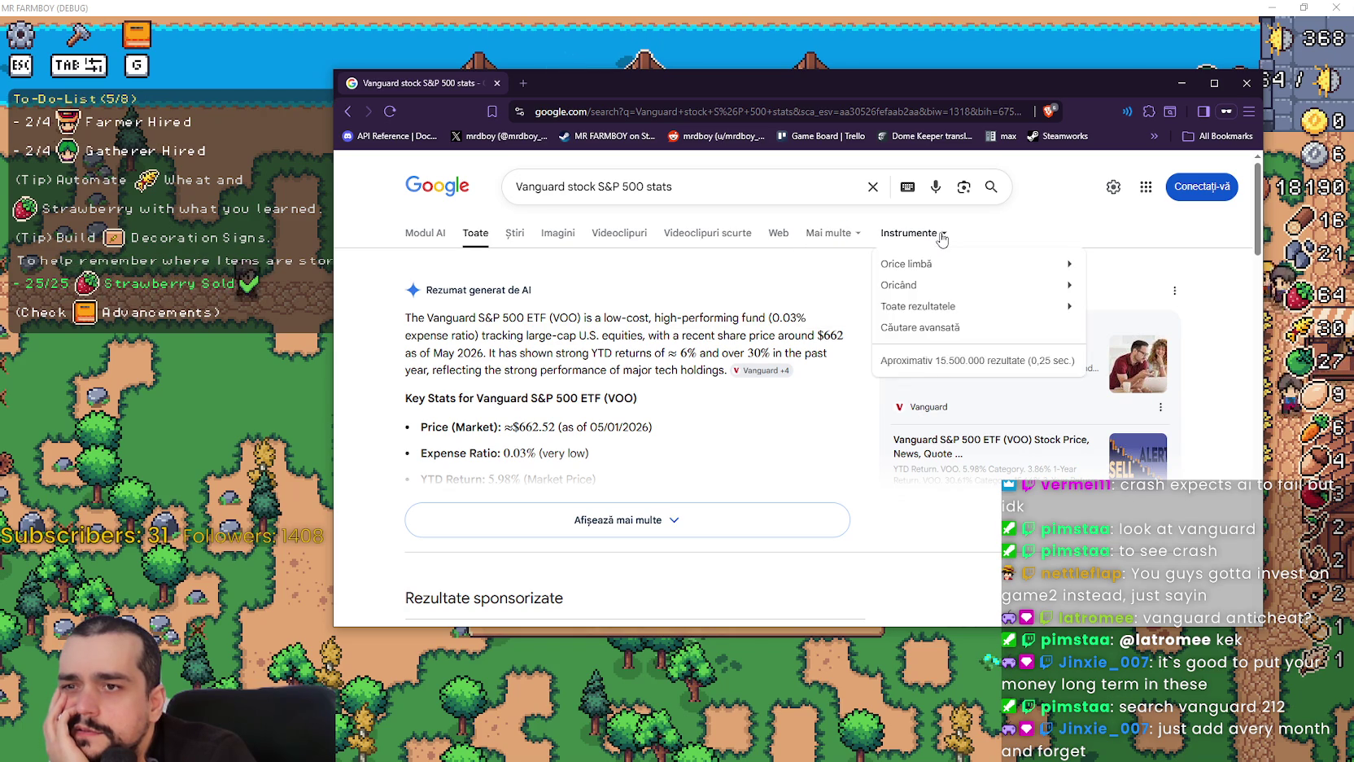
{"action": "scroll", "coordinate": [617, 303], "scroll_direction": "down", "scroll_amount": 1}
{"action": "scroll", "coordinate": [616, 303], "scroll_direction": "down", "scroll_amount": 4}
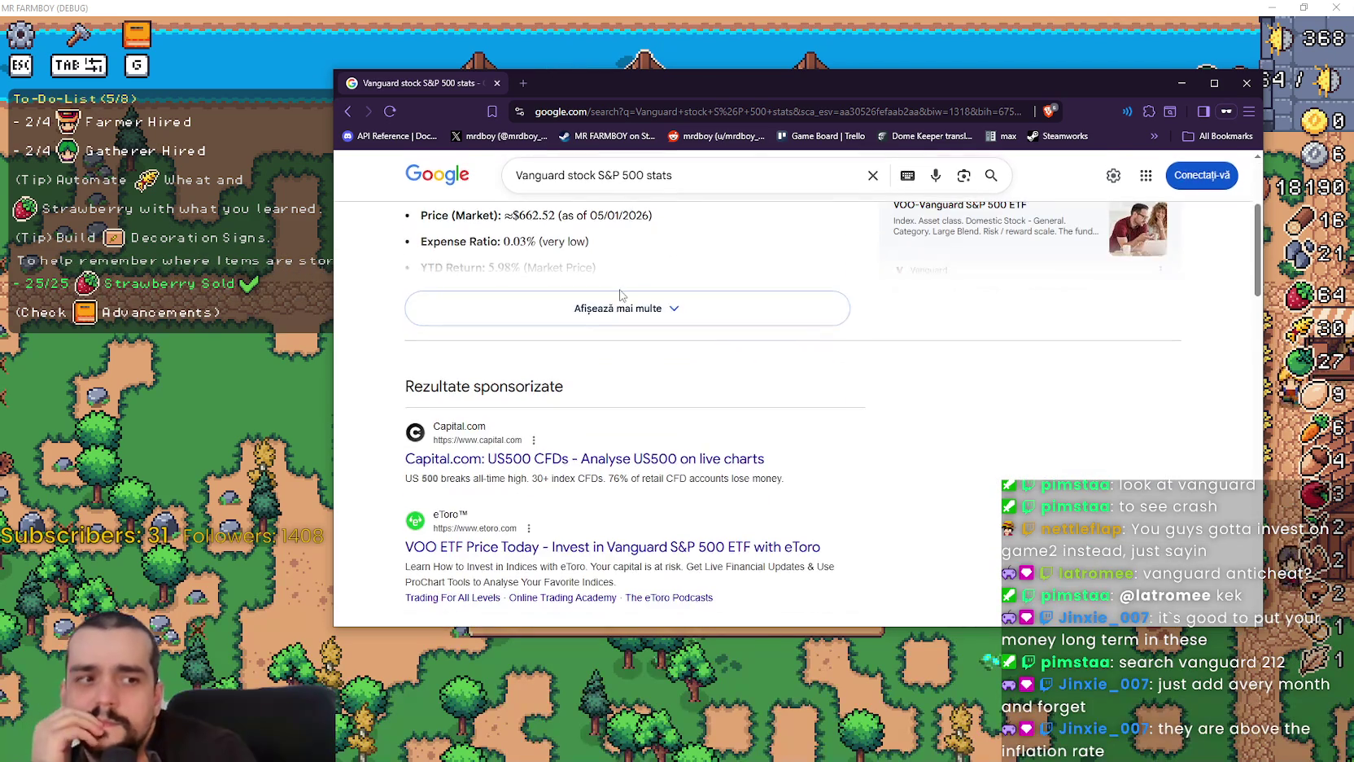
{"action": "scroll", "coordinate": [575, 293], "scroll_direction": "up", "scroll_amount": 1}
- Replace the query with 'vanguard 212' and run the search
{"action": "left_click_drag", "start_coordinate": [684, 175], "coordinate": [342, 171]}
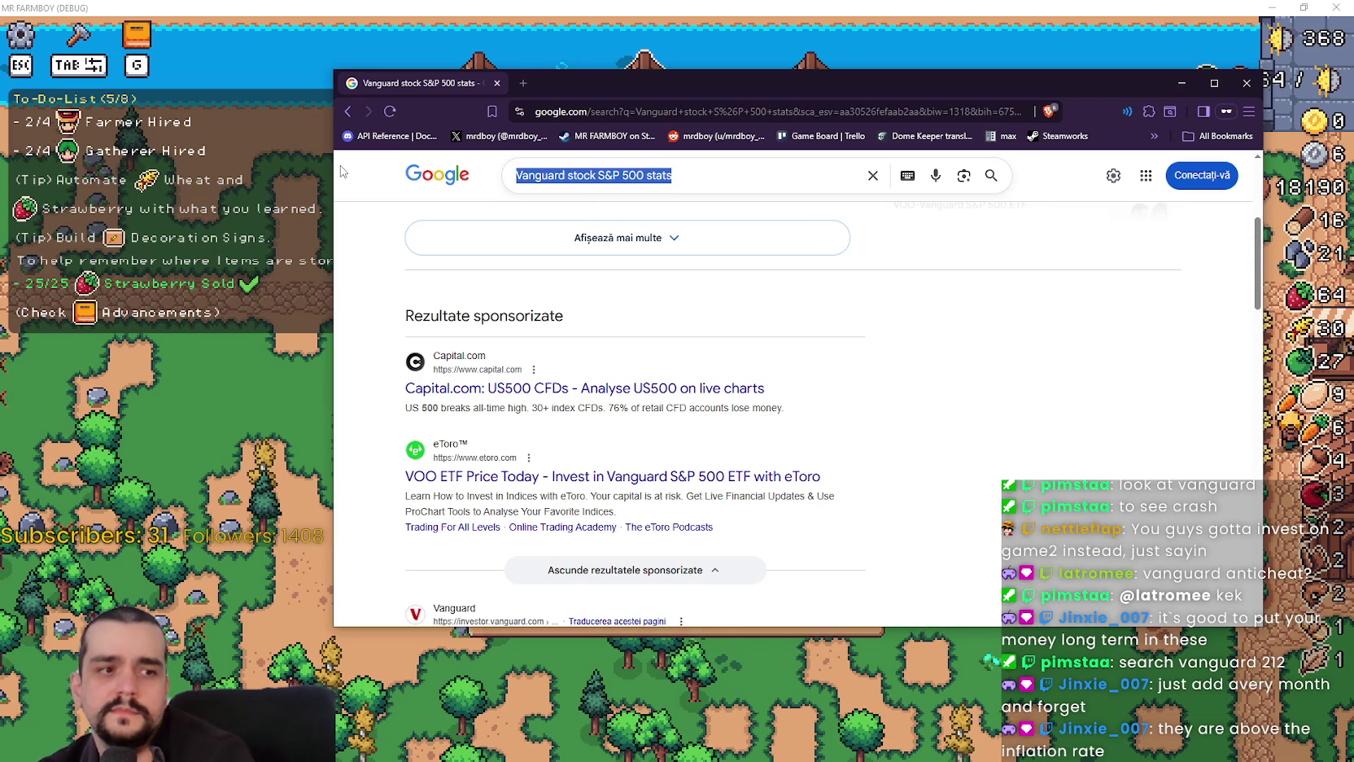
{"action": "type", "text": "vanguard 21"}
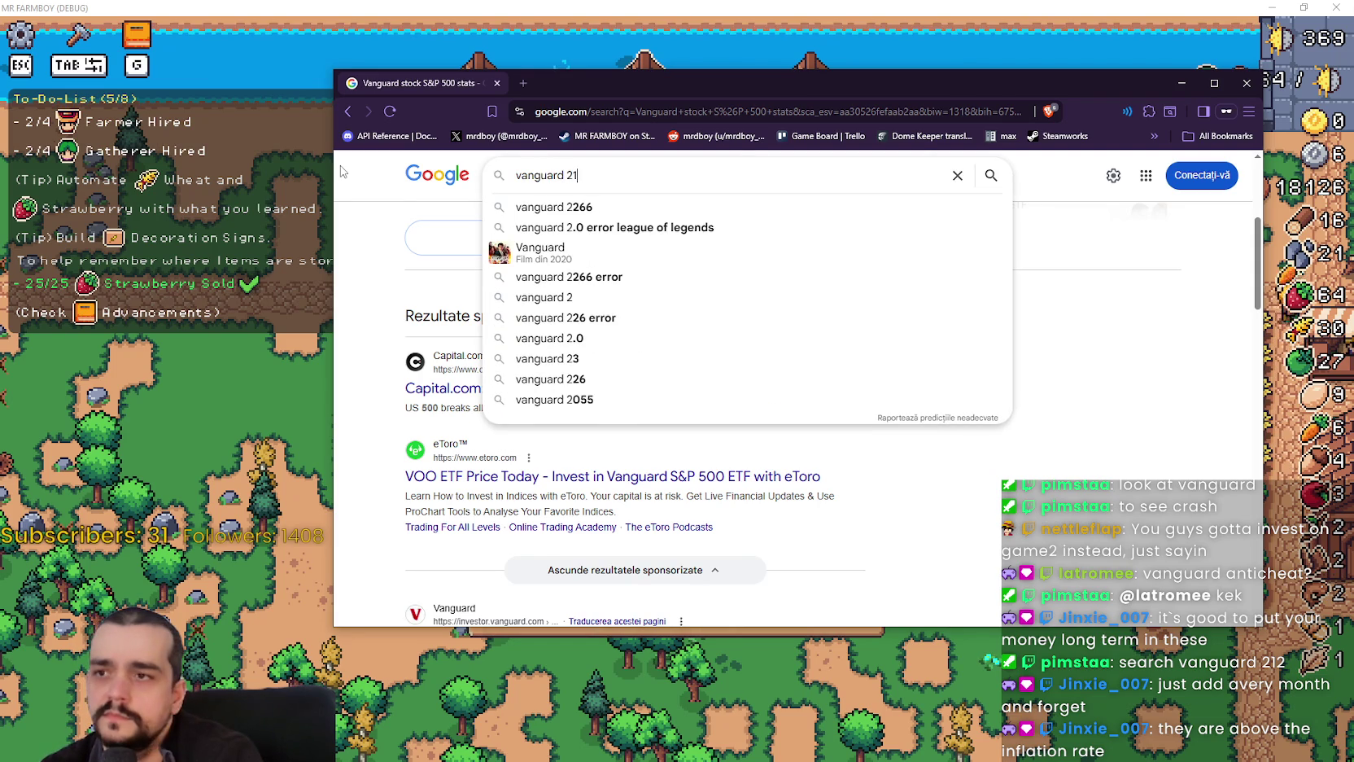
{"action": "type", "text": "2"}
{"action": "key", "text": "Return"}
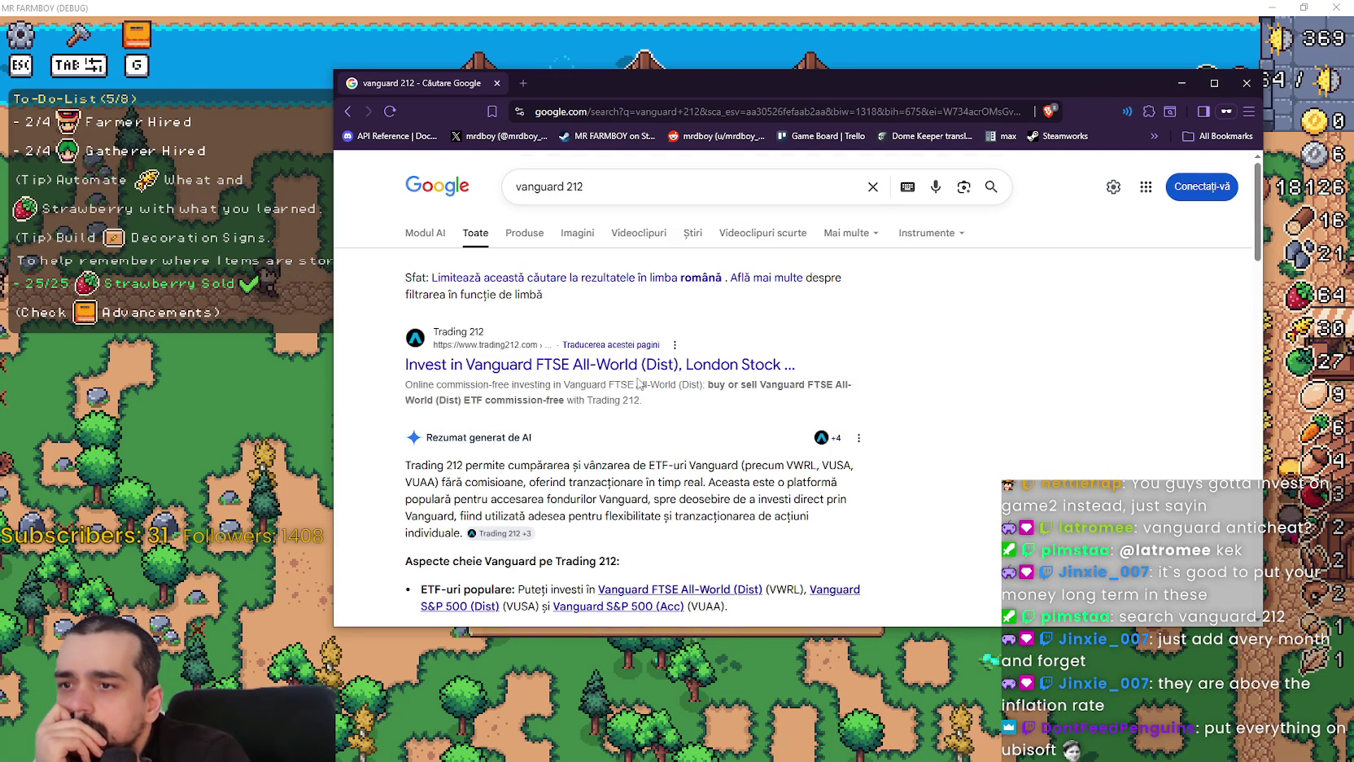
- Scroll the vanguard 212 results to the Trading 212 VUSA ETF - Vanguard S&P 500 (Dist) listing
{"action": "scroll", "coordinate": [830, 468], "scroll_direction": "down", "scroll_amount": 4}
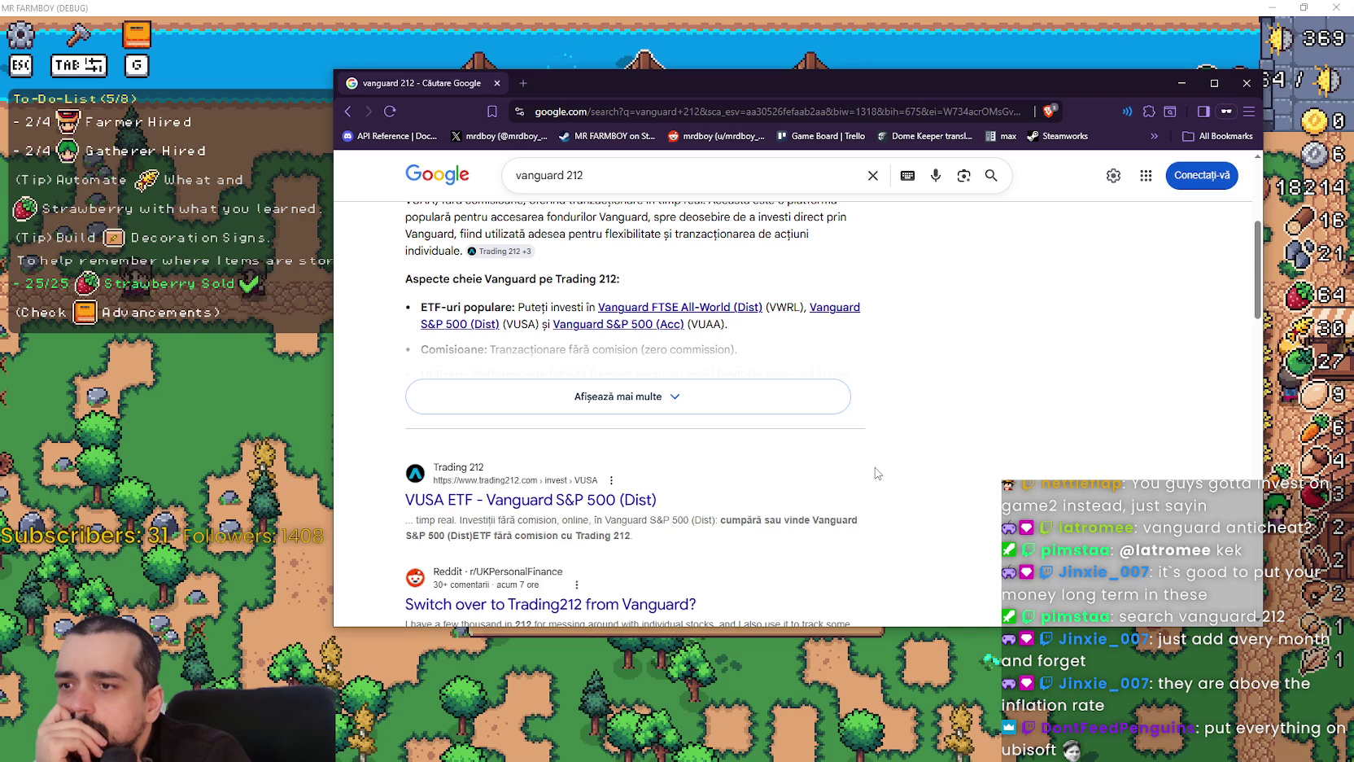
{"action": "scroll", "coordinate": [535, 509], "scroll_direction": "up", "scroll_amount": 3}
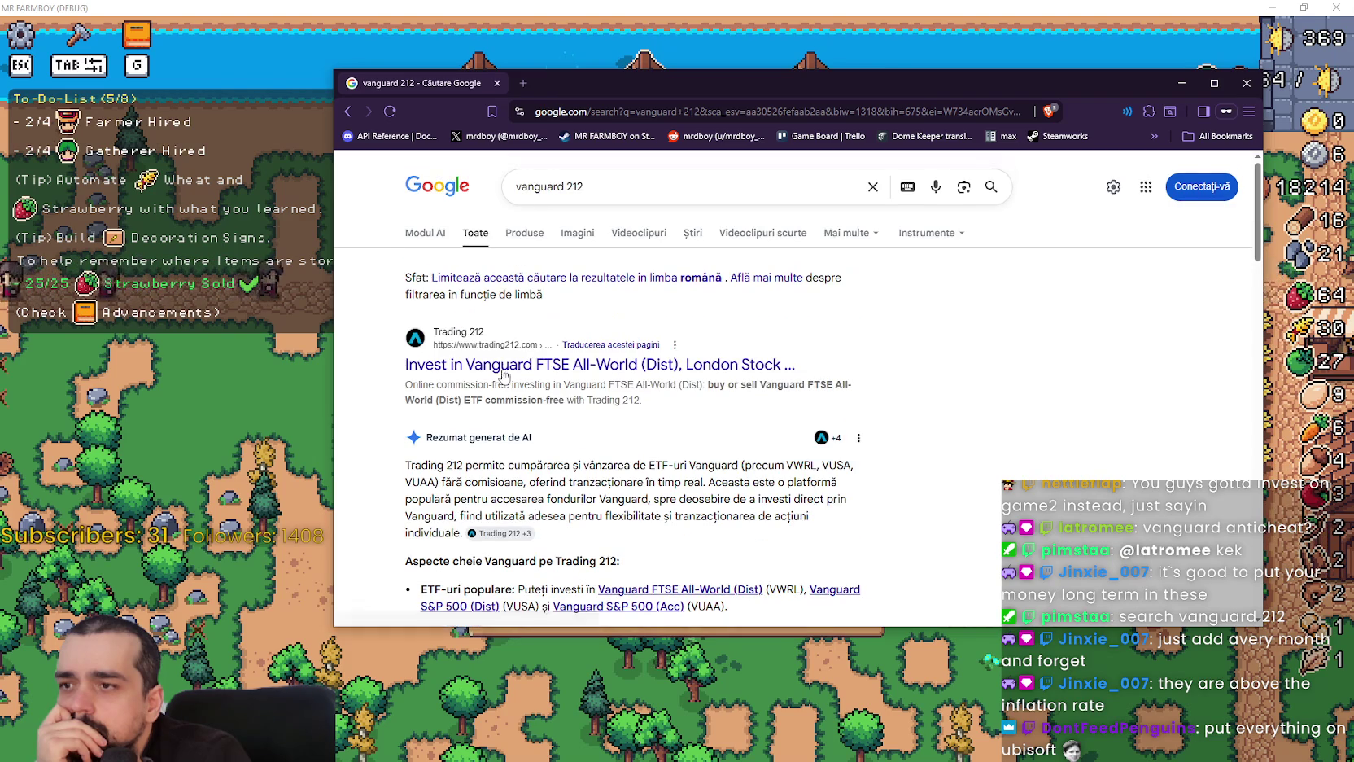
{"action": "scroll", "coordinate": [504, 368], "scroll_direction": "down", "scroll_amount": 4}
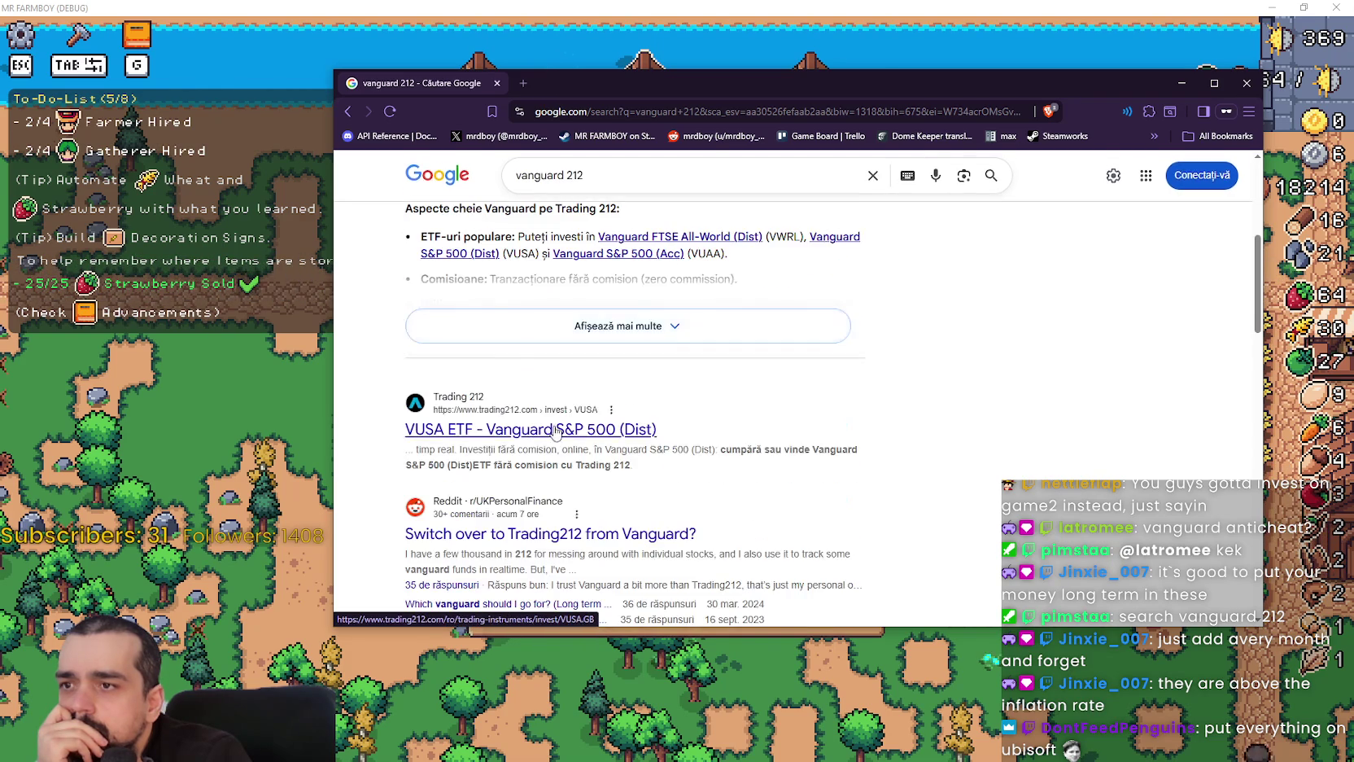
{"action": "scroll", "coordinate": [524, 406], "scroll_direction": "down", "scroll_amount": 4}
{"action": "scroll", "coordinate": [524, 374], "scroll_direction": "up", "scroll_amount": 3}
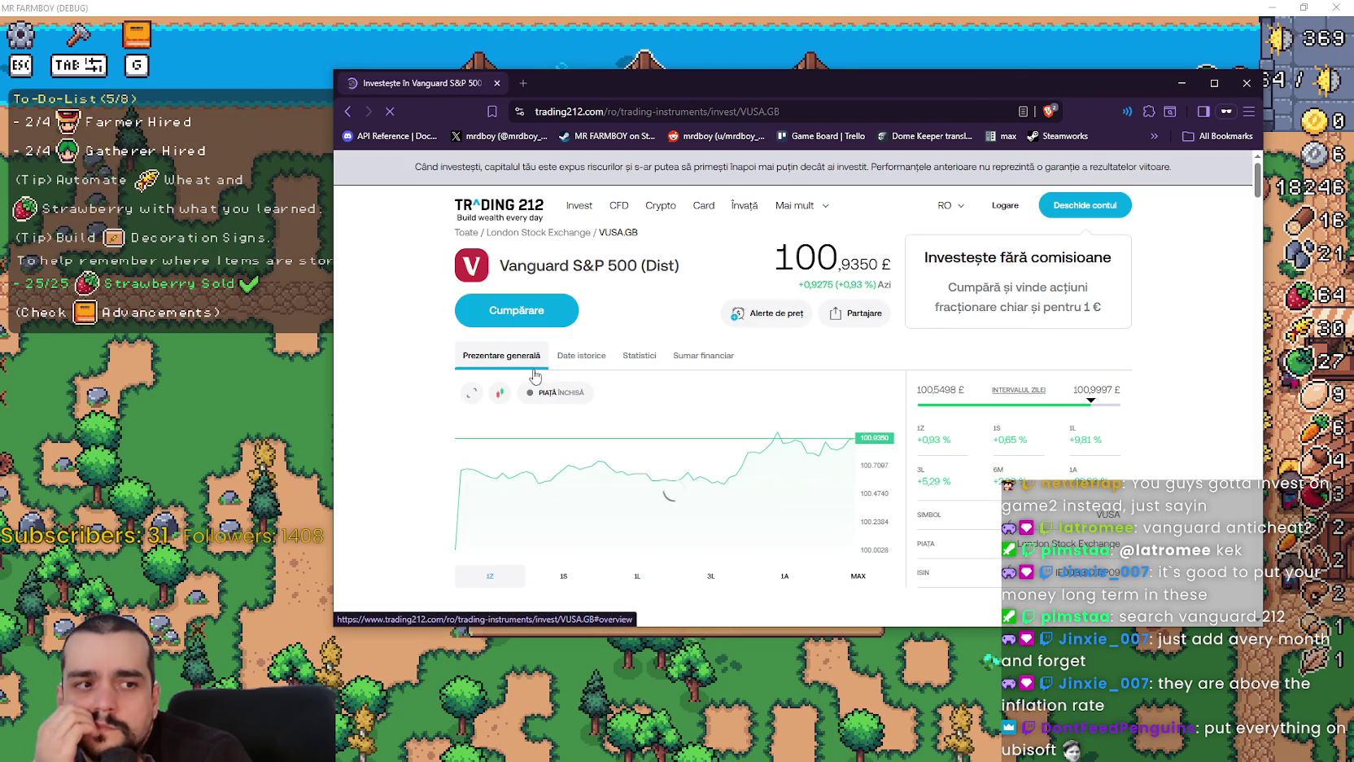
- View the VUSA fund's historical price table, then return to the chart overview
{"action": "scroll", "coordinate": [484, 404], "scroll_direction": "down", "scroll_amount": 1}
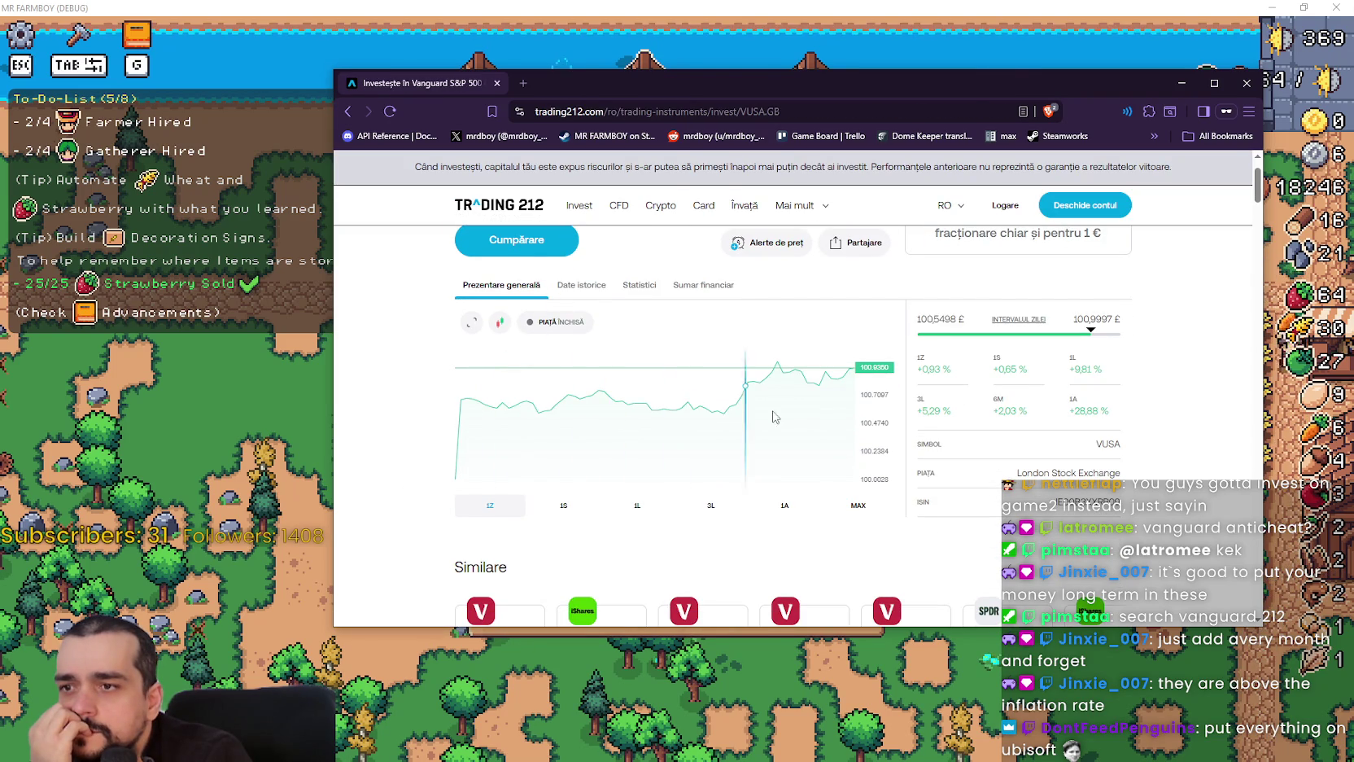
{"action": "scroll", "coordinate": [725, 439], "scroll_direction": "up", "scroll_amount": 1}
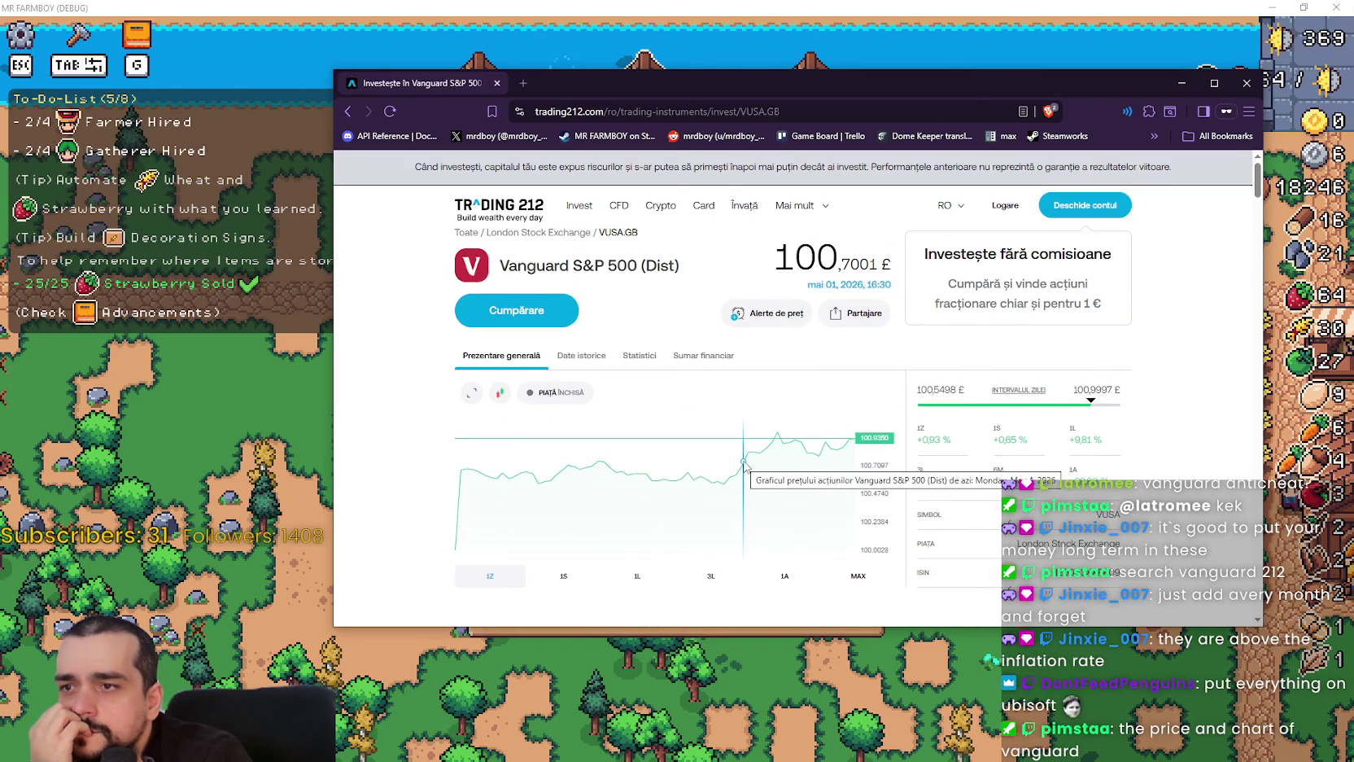
{"action": "scroll", "coordinate": [567, 379], "scroll_direction": "down", "scroll_amount": 1}
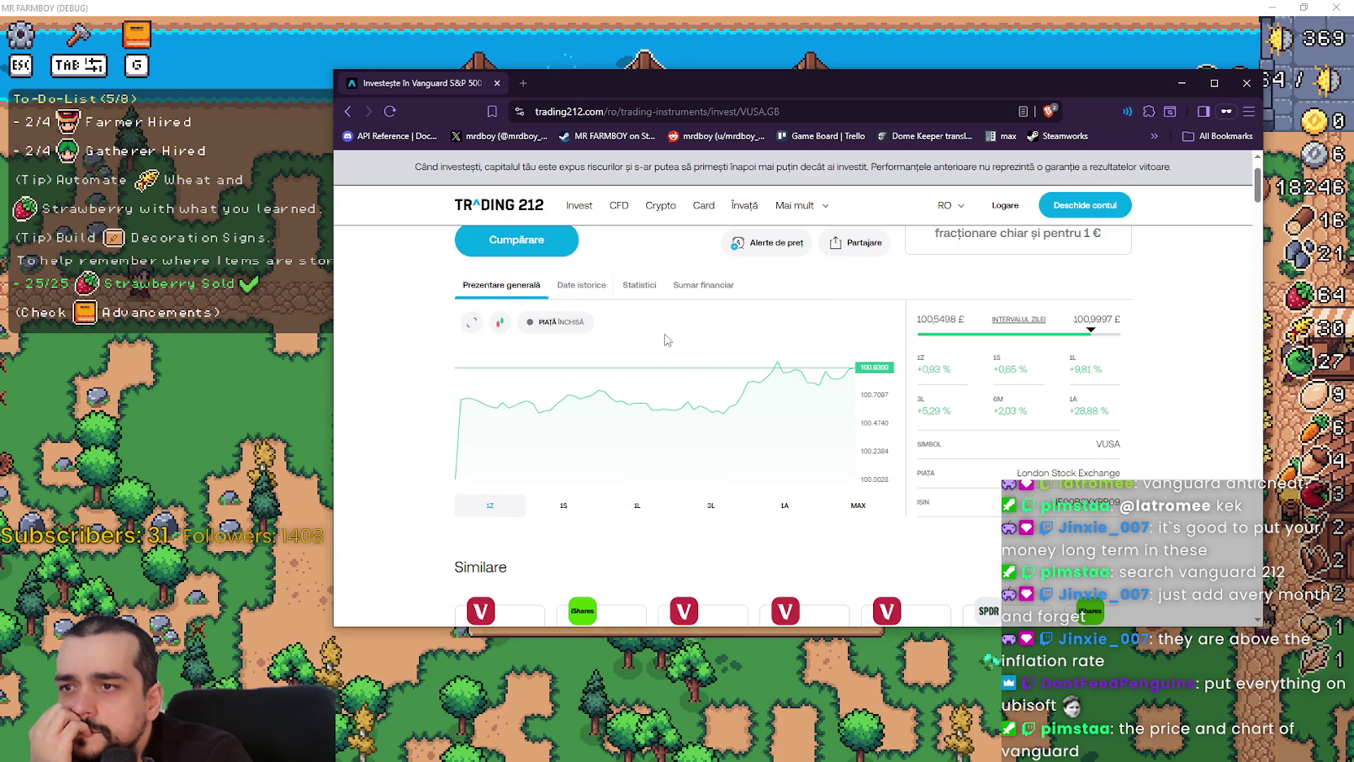
{"action": "left_click", "coordinate": [582, 292]}
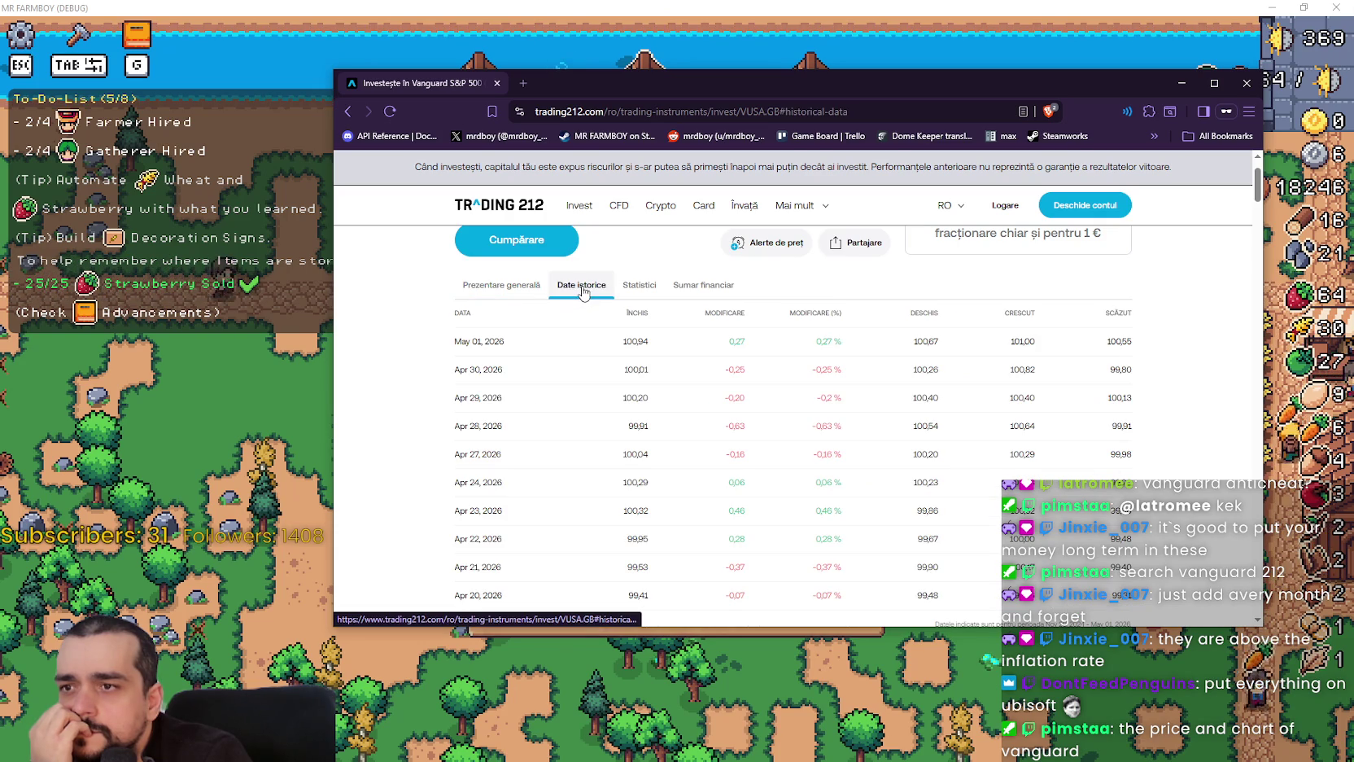
{"action": "left_click", "coordinate": [503, 287]}
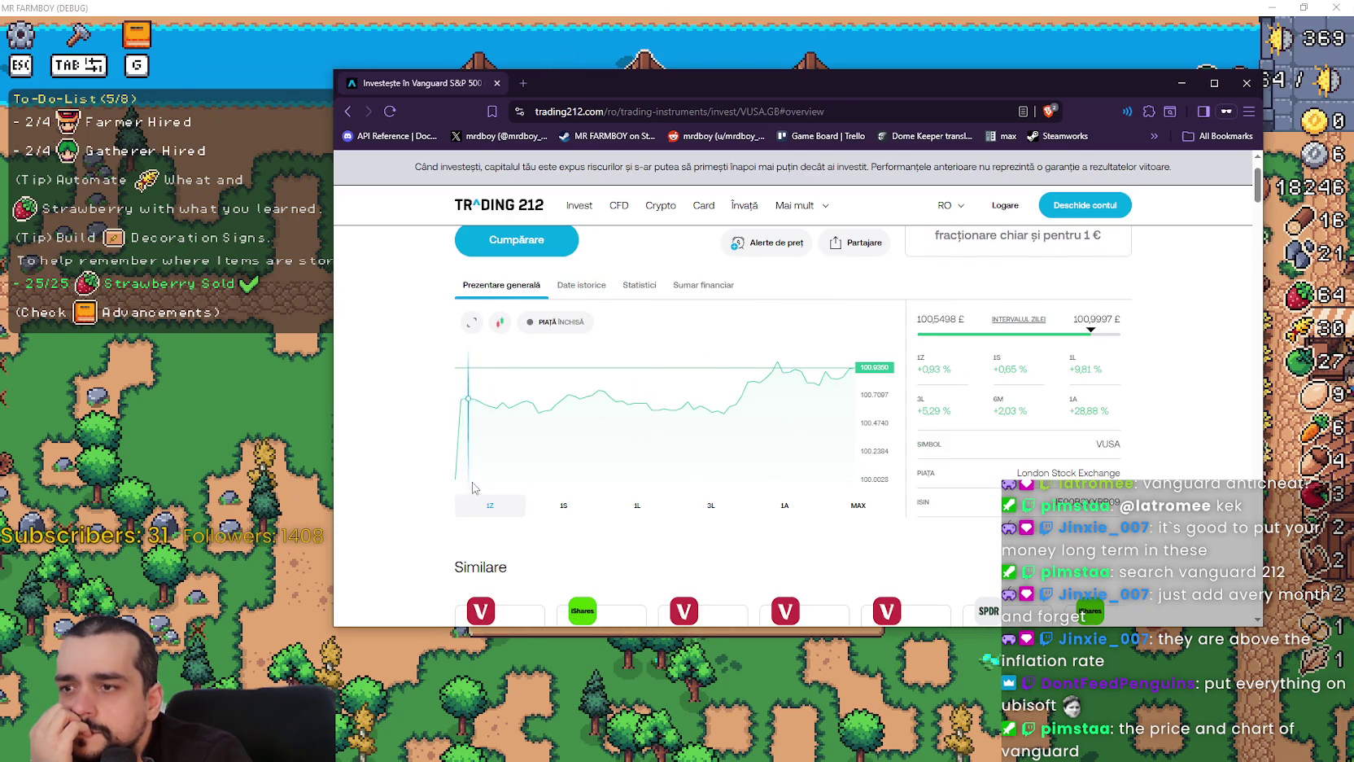
- Widen the VUSA price chart's range up to MAX
{"action": "left_click", "coordinate": [714, 510]}
{"action": "left_click", "coordinate": [787, 511]}
{"action": "left_click", "coordinate": [854, 509]}
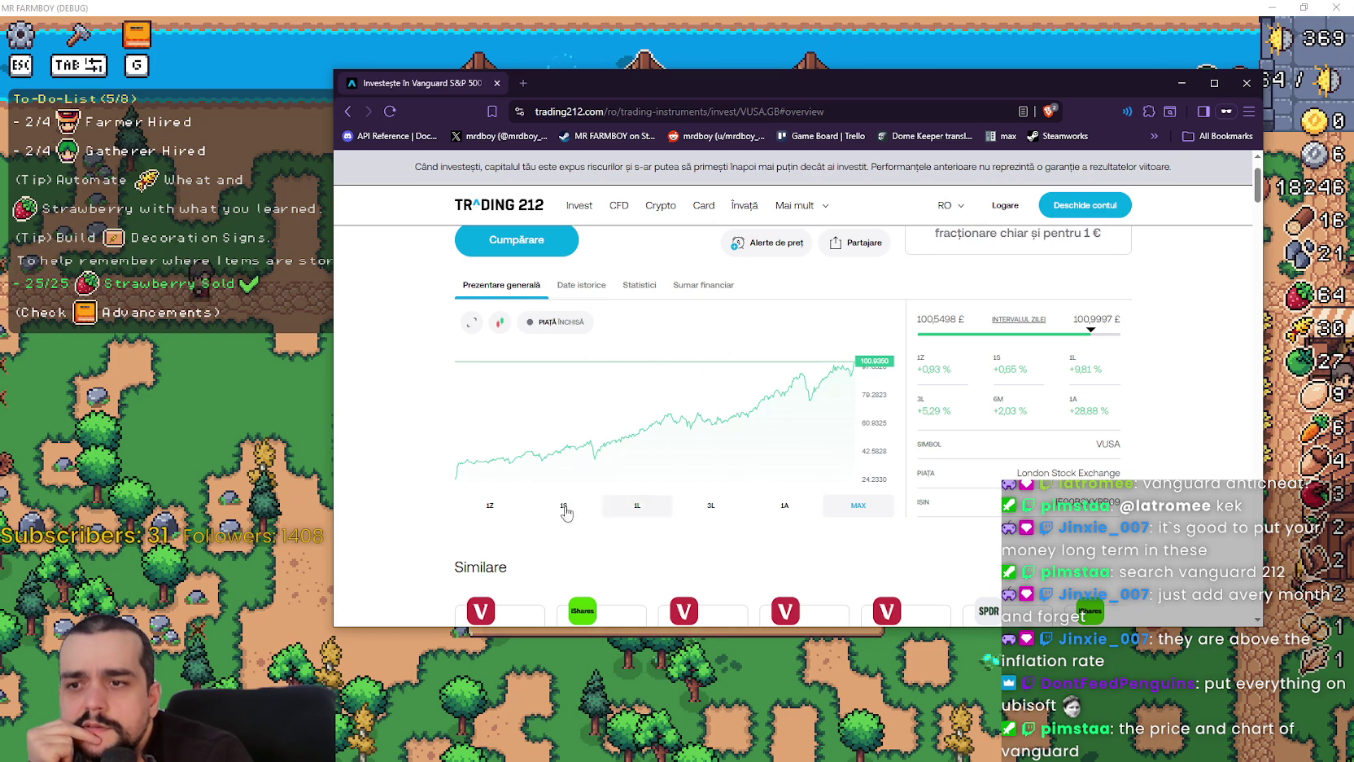
{"action": "scroll", "coordinate": [505, 495], "scroll_direction": "down", "scroll_amount": 1}
{"action": "scroll", "coordinate": [501, 501], "scroll_direction": "up", "scroll_amount": 2}
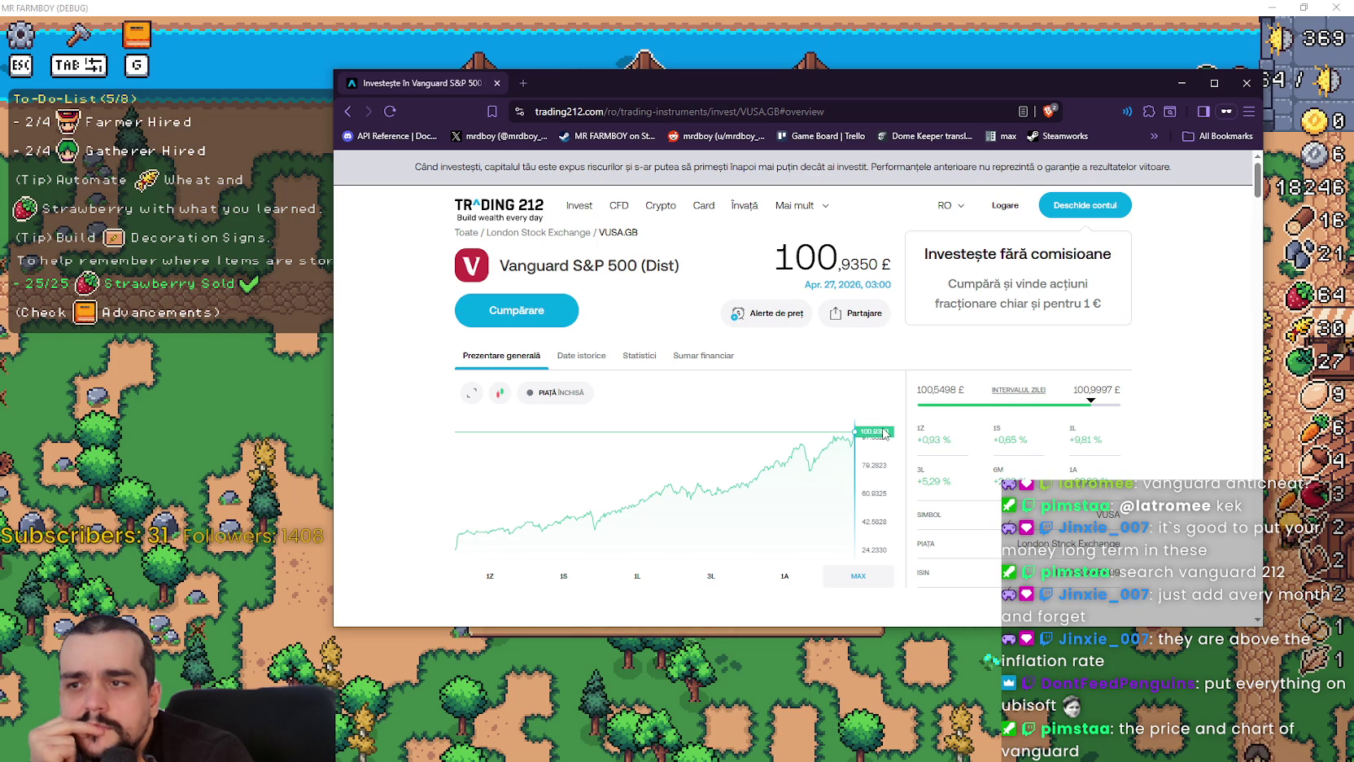
- Go back to the vanguard 212 Google search results
{"action": "left_click", "coordinate": [351, 109]}
{"action": "left_click", "coordinate": [369, 110]}
{"action": "left_click", "coordinate": [351, 110]}
{"action": "left_click", "coordinate": [351, 110]}
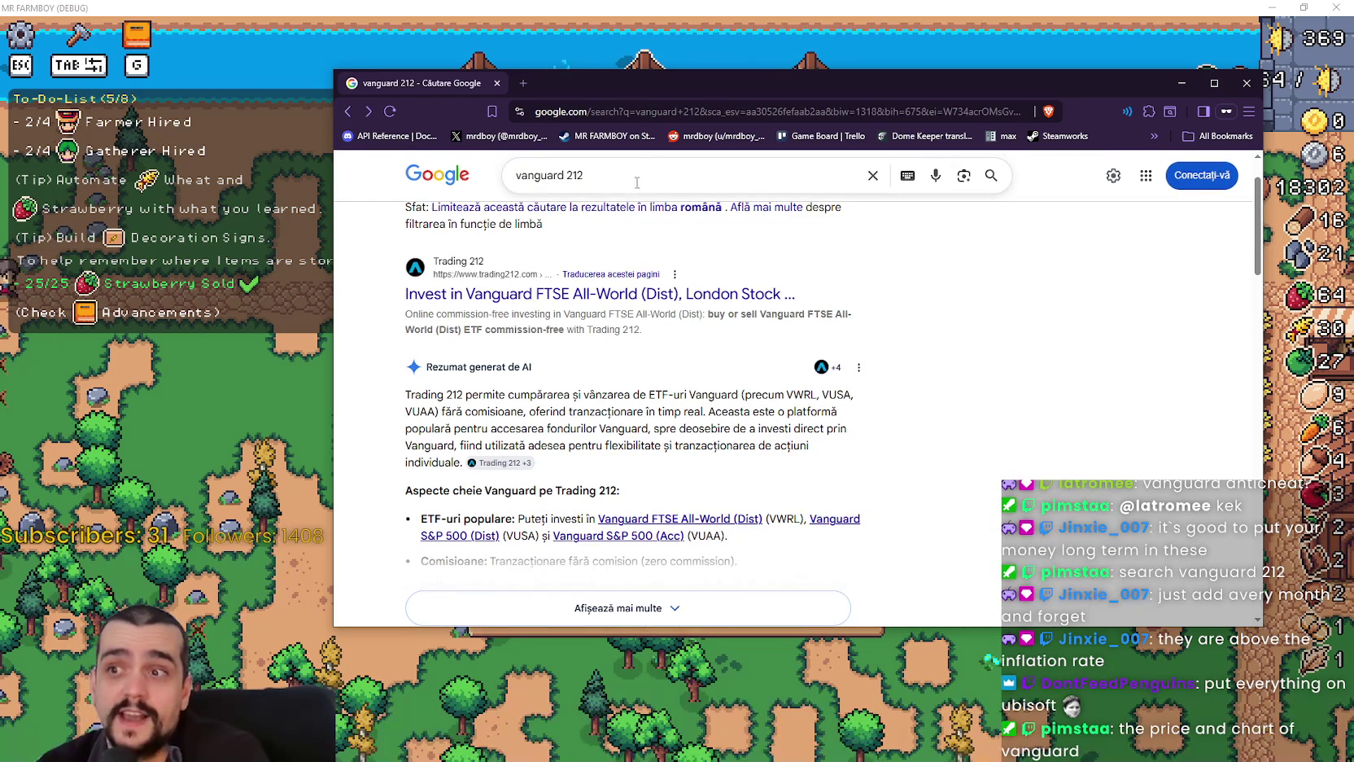
- Search Google for 'ubsisoft stock' and show Ubisoft's five-year chart: 5.11 EUR, down 91.86%
{"action": "type", "text": "ubsi"}
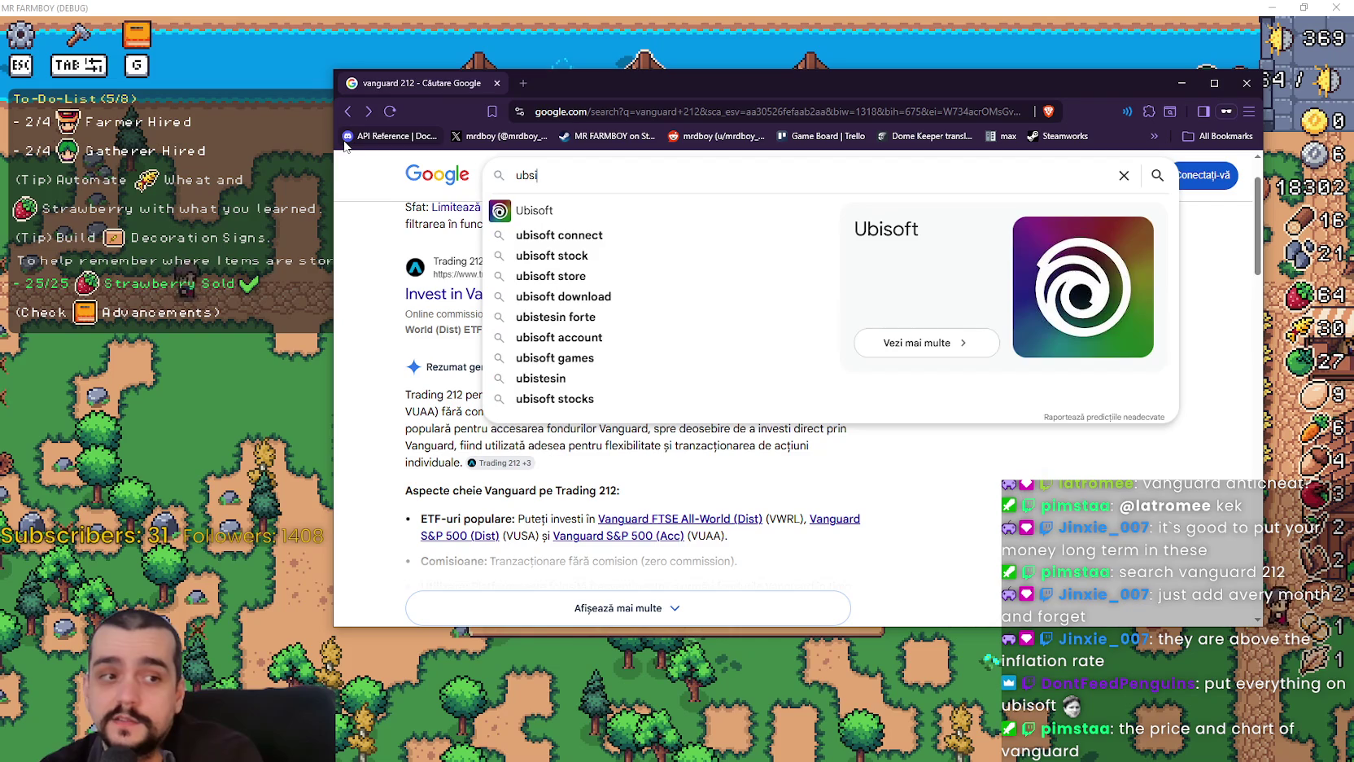
{"action": "type", "text": "sof"}
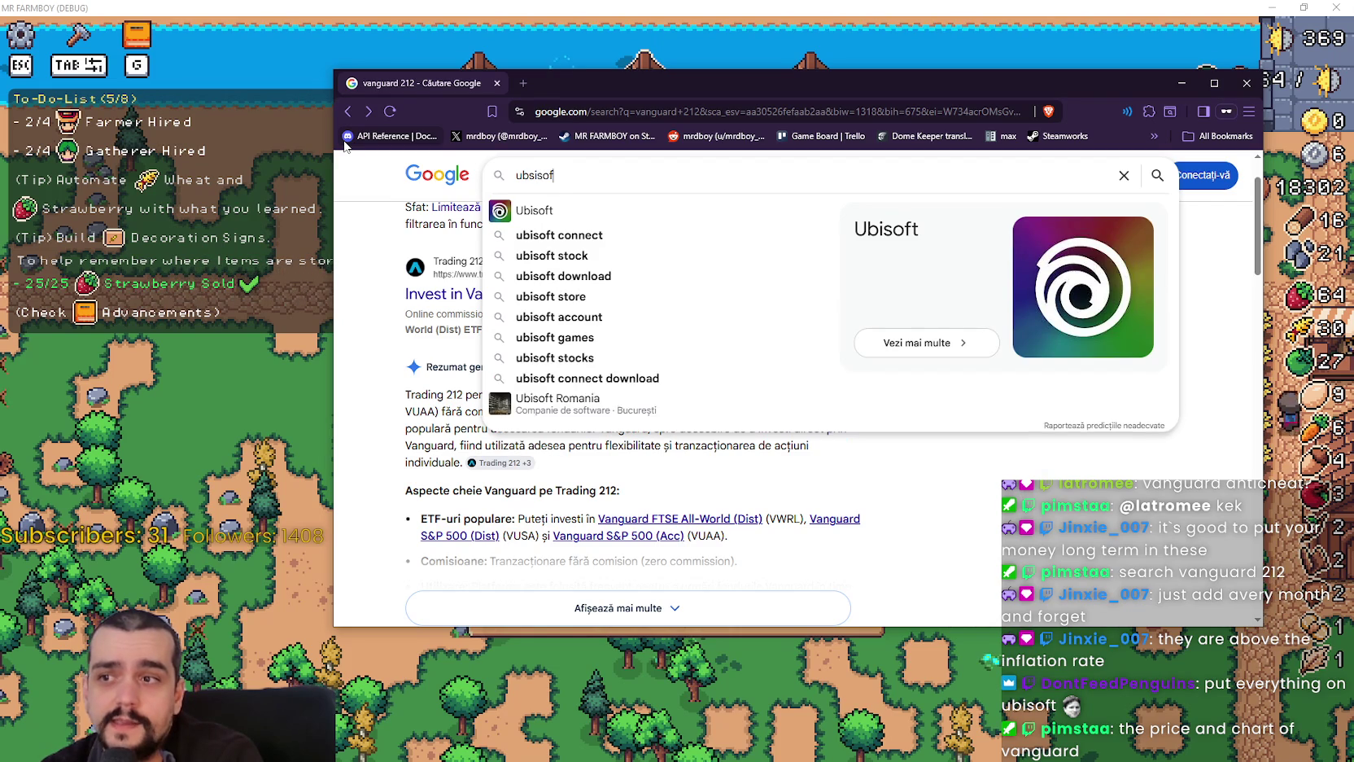
{"action": "type", "text": "t stock"}
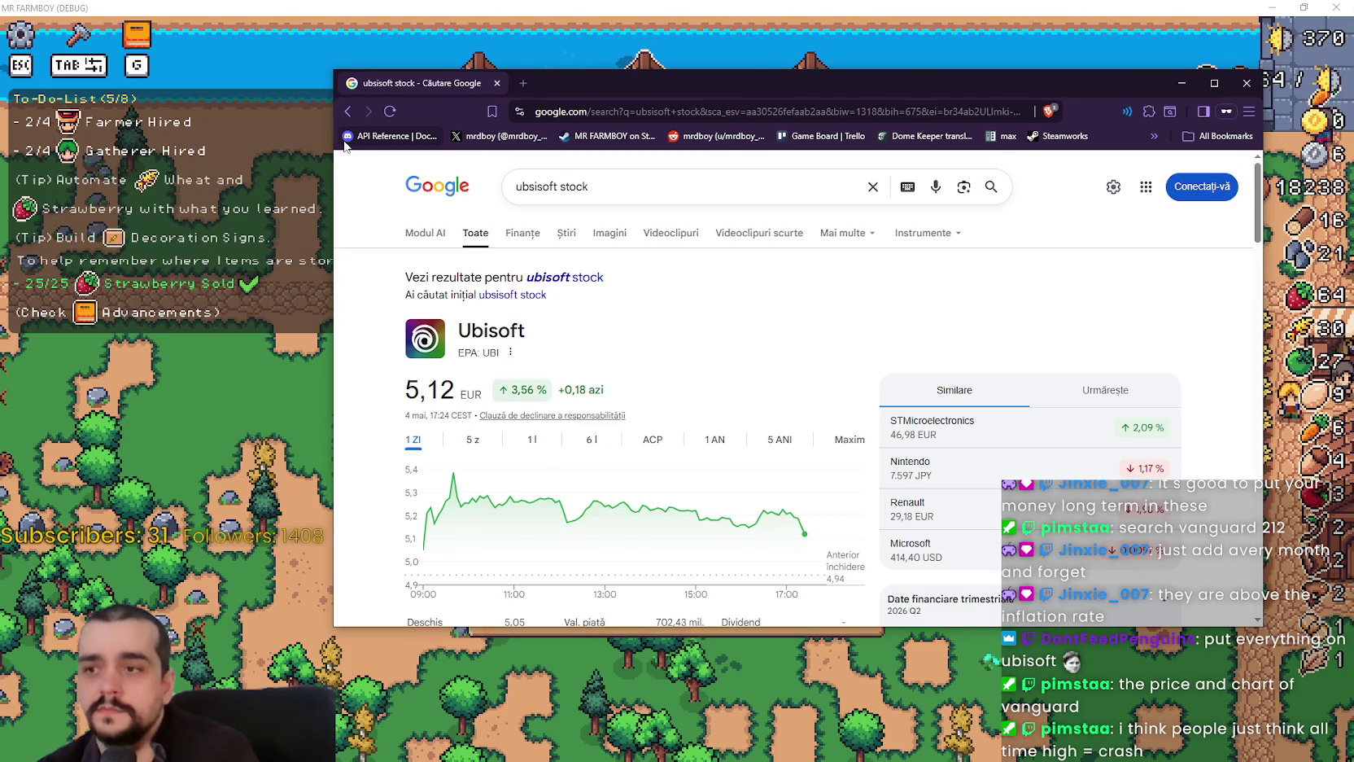
{"action": "scroll", "coordinate": [654, 420], "scroll_direction": "down", "scroll_amount": 1}
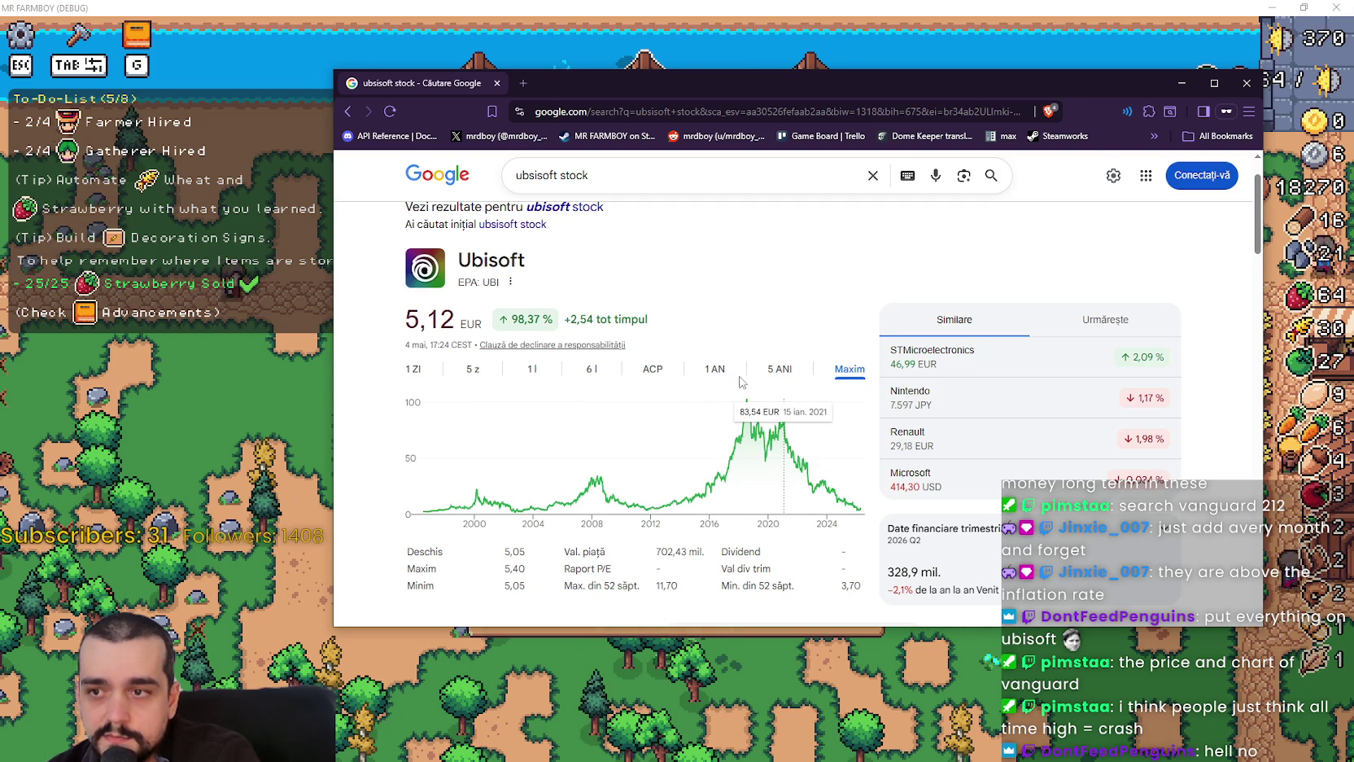
{"action": "left_click", "coordinate": [780, 369]}
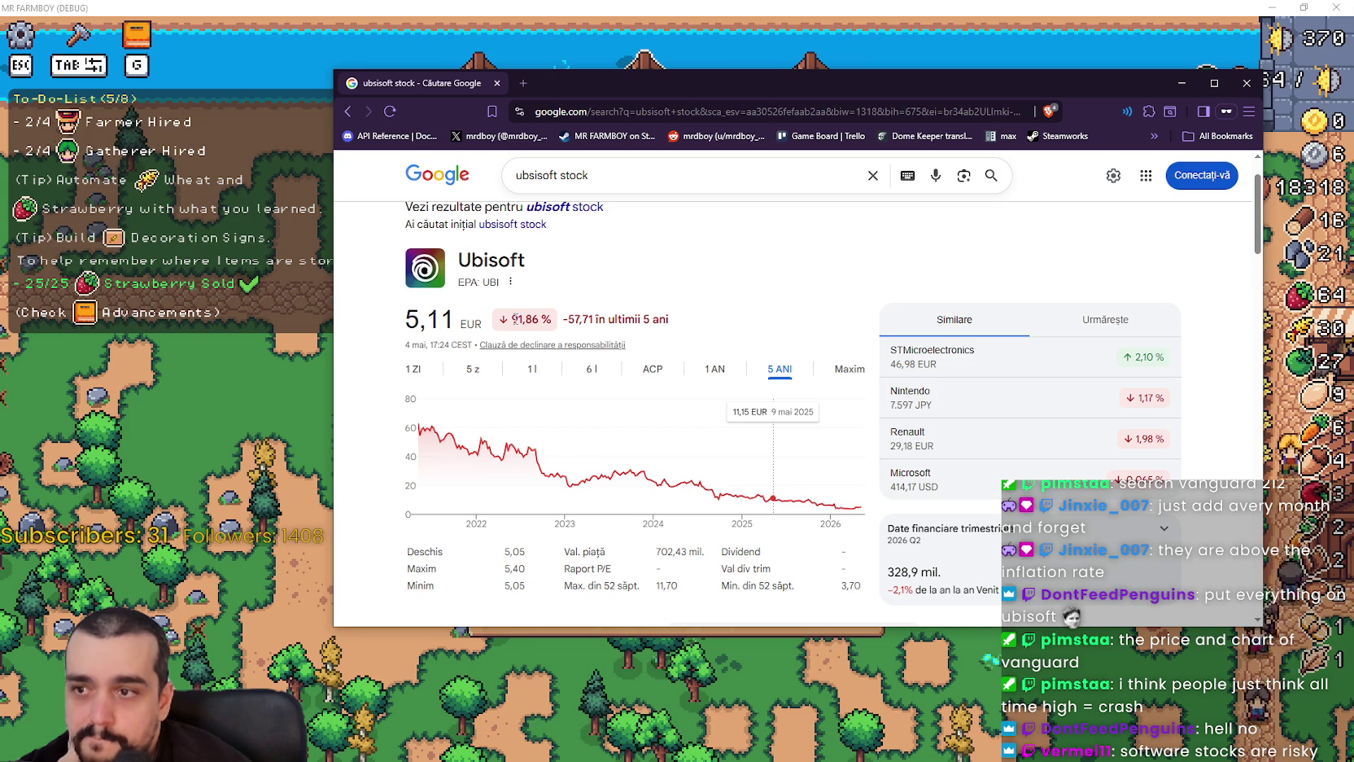
{"action": "scroll", "coordinate": [608, 463], "scroll_direction": "down", "scroll_amount": 1}
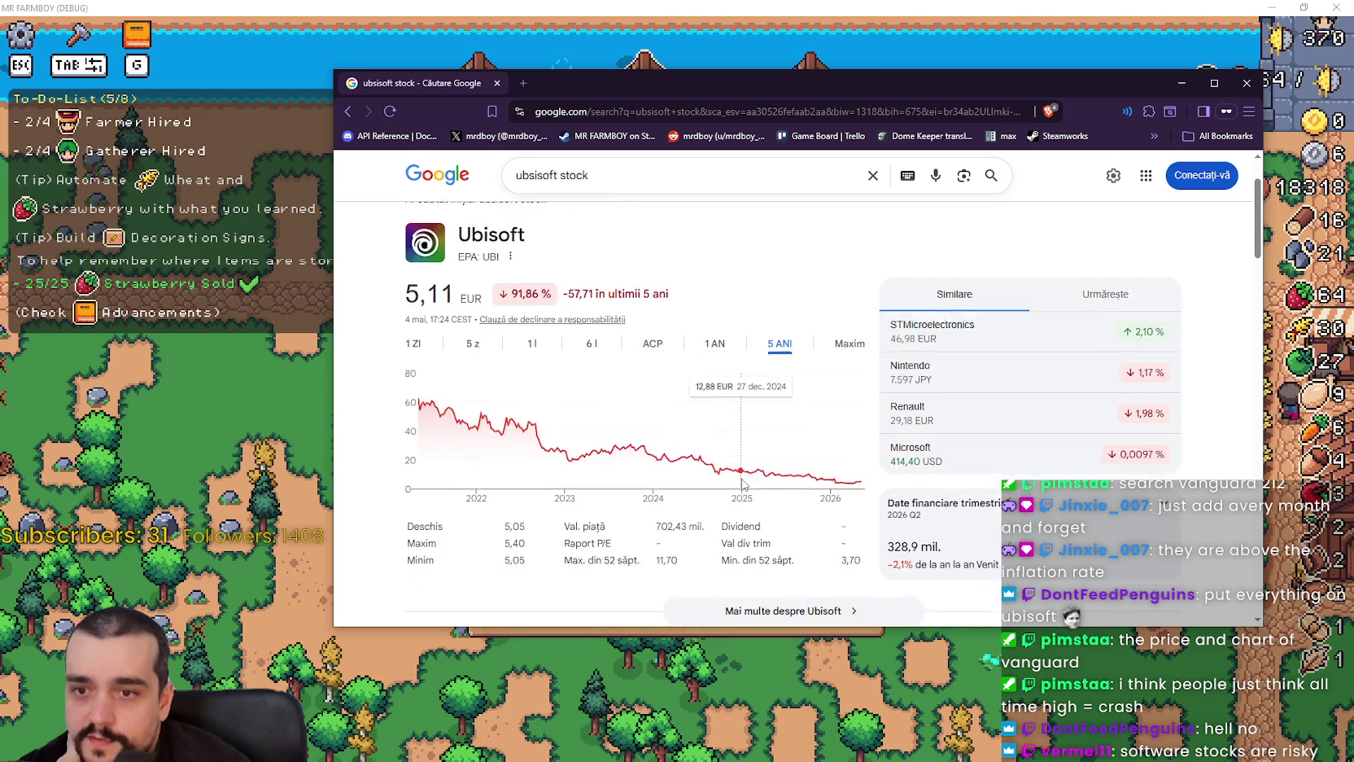
{"action": "scroll", "coordinate": [622, 521], "scroll_direction": "down", "scroll_amount": 3}
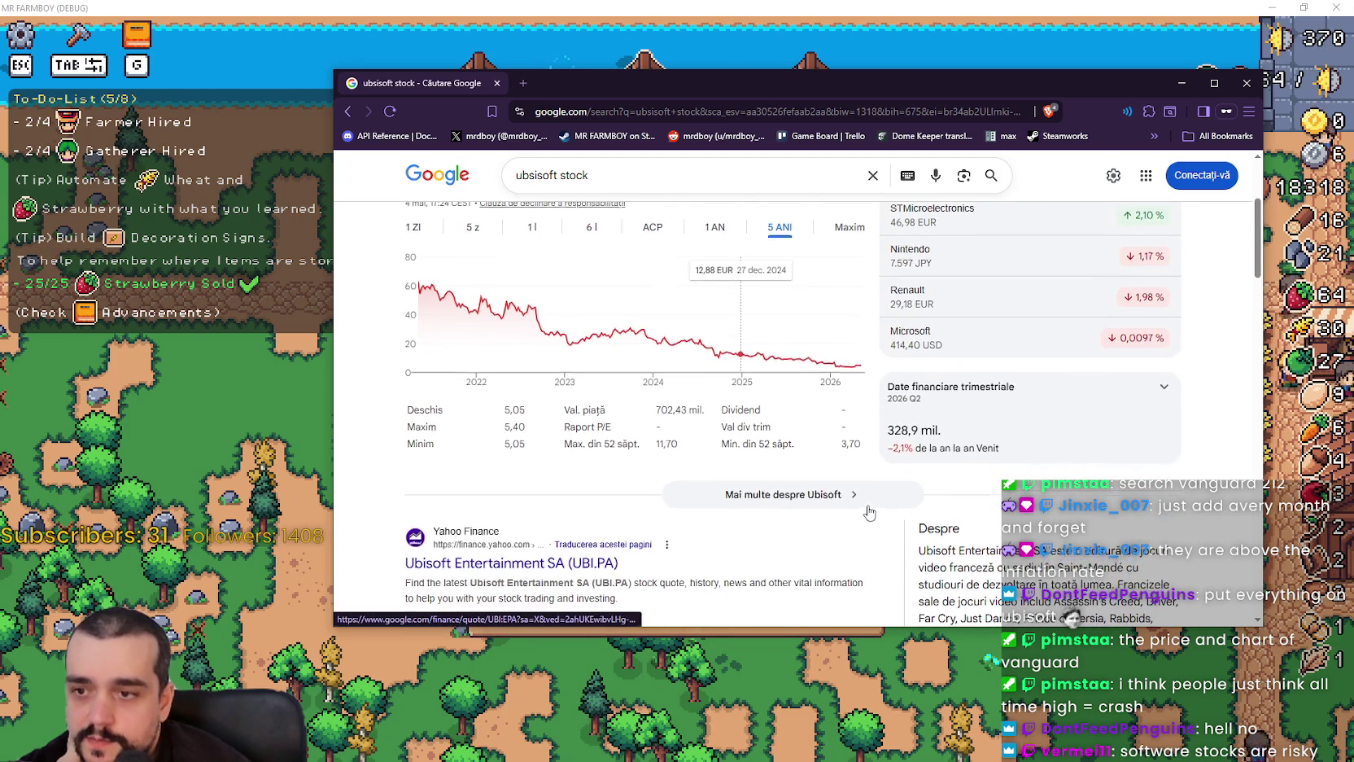
{"action": "scroll", "coordinate": [851, 506], "scroll_direction": "up", "scroll_amount": 3}
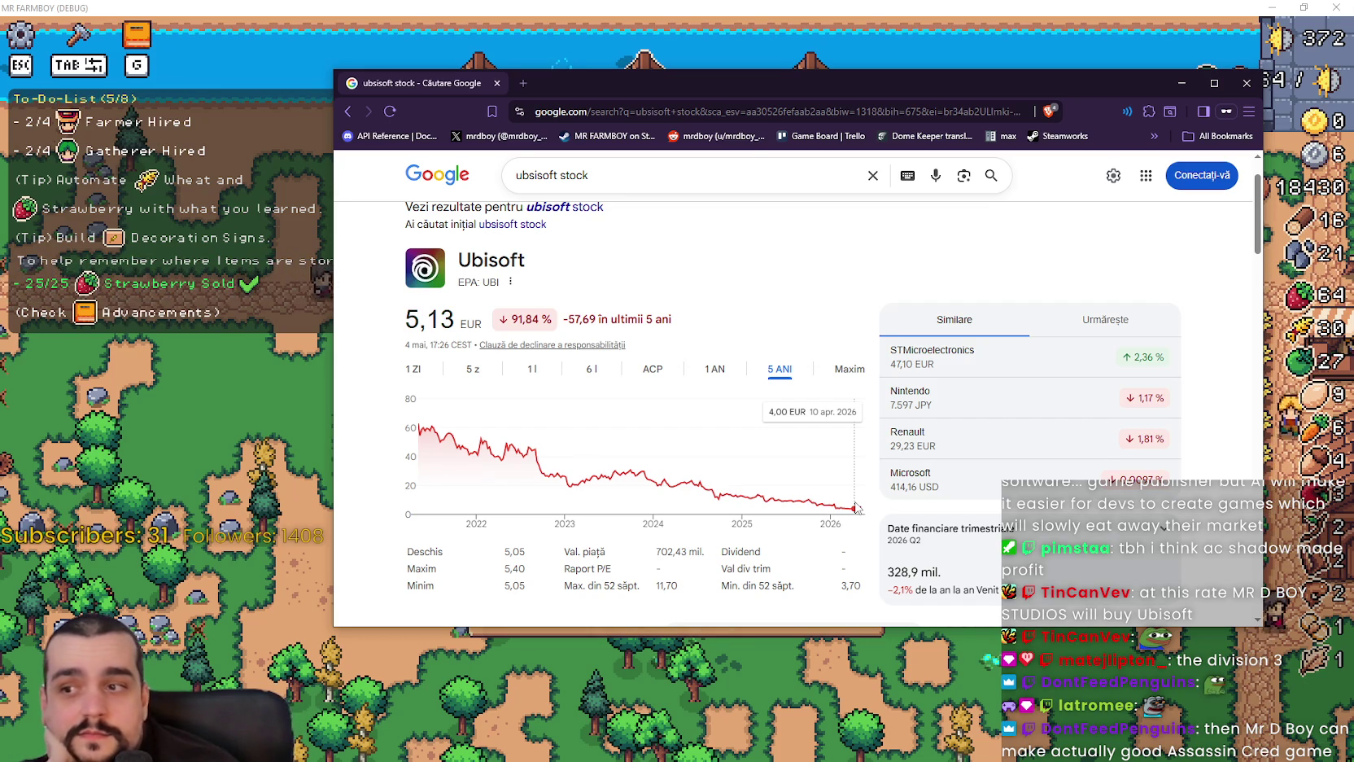
{"action": "left_click", "coordinate": [715, 370]}
{"action": "left_click", "coordinate": [653, 368]}
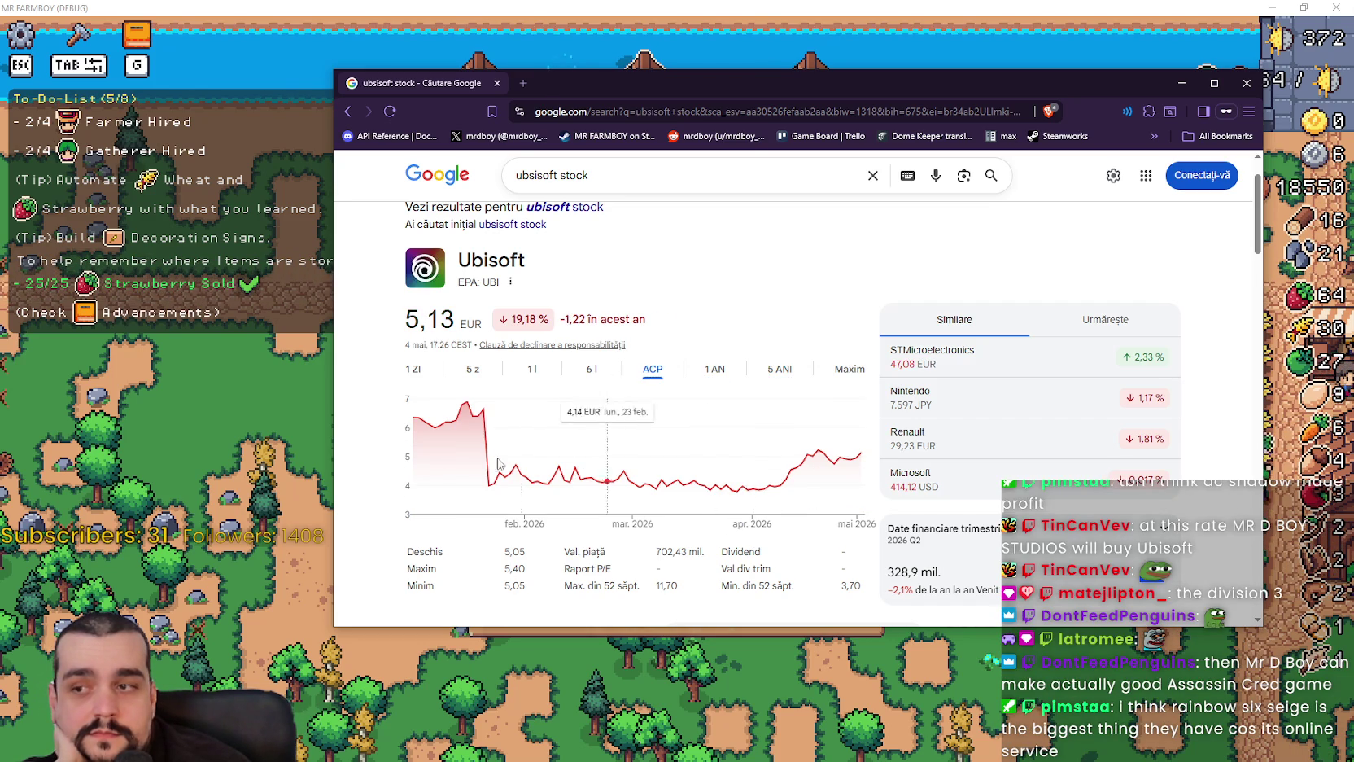
{"action": "left_click", "coordinate": [780, 369]}
{"action": "left_click", "coordinate": [849, 369]}
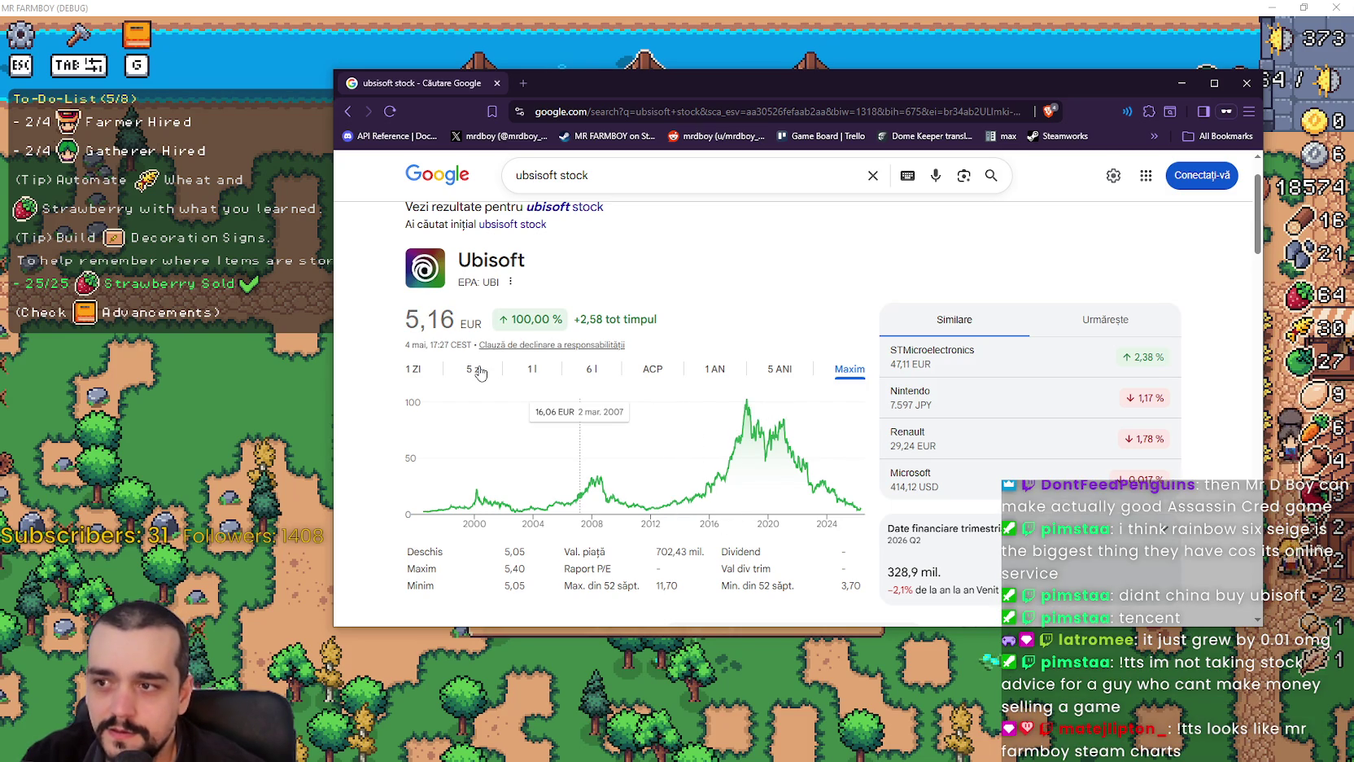
{"action": "left_click", "coordinate": [783, 371]}
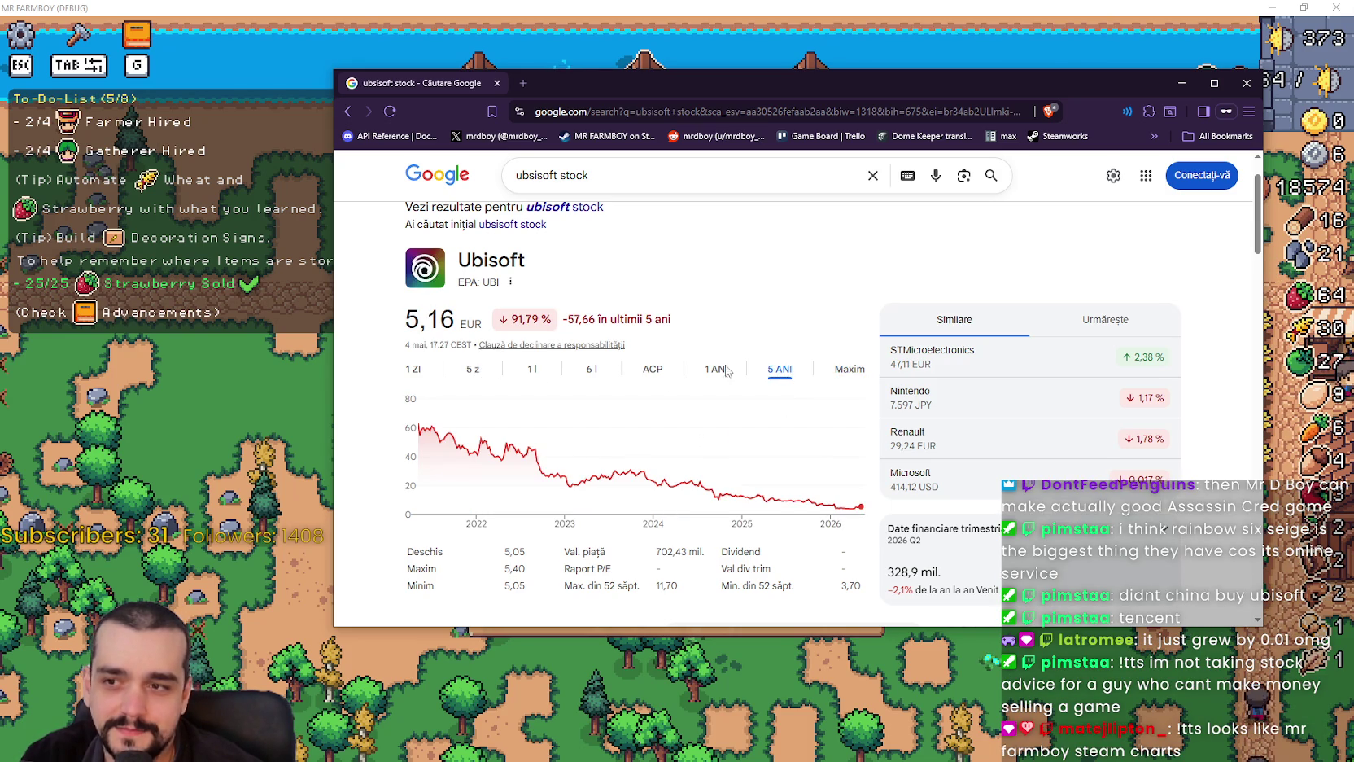
- Switch Ubisoft's chart to five days (5.17 EUR, up 7.31%), briefly selecting the 5,17 price
{"action": "left_click", "coordinate": [474, 368]}
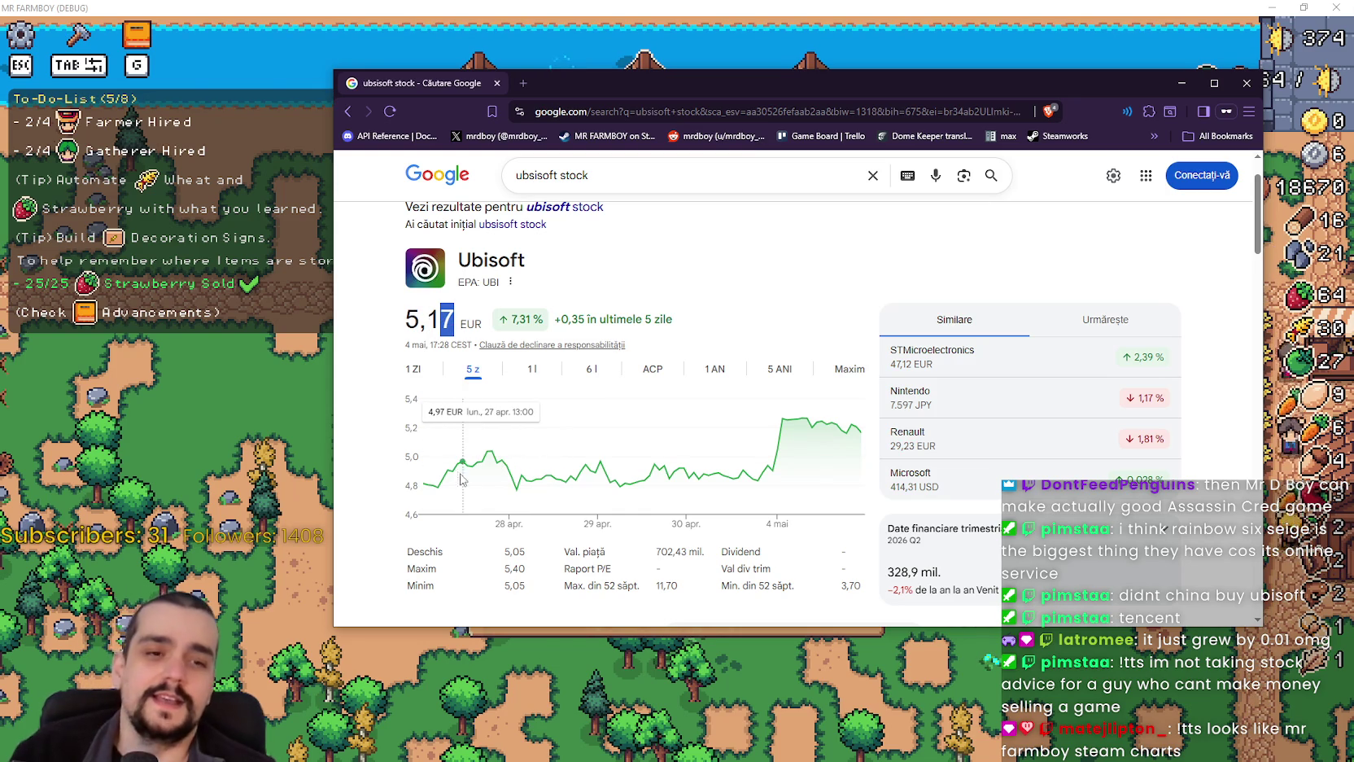
{"action": "double_click", "coordinate": [450, 324]}
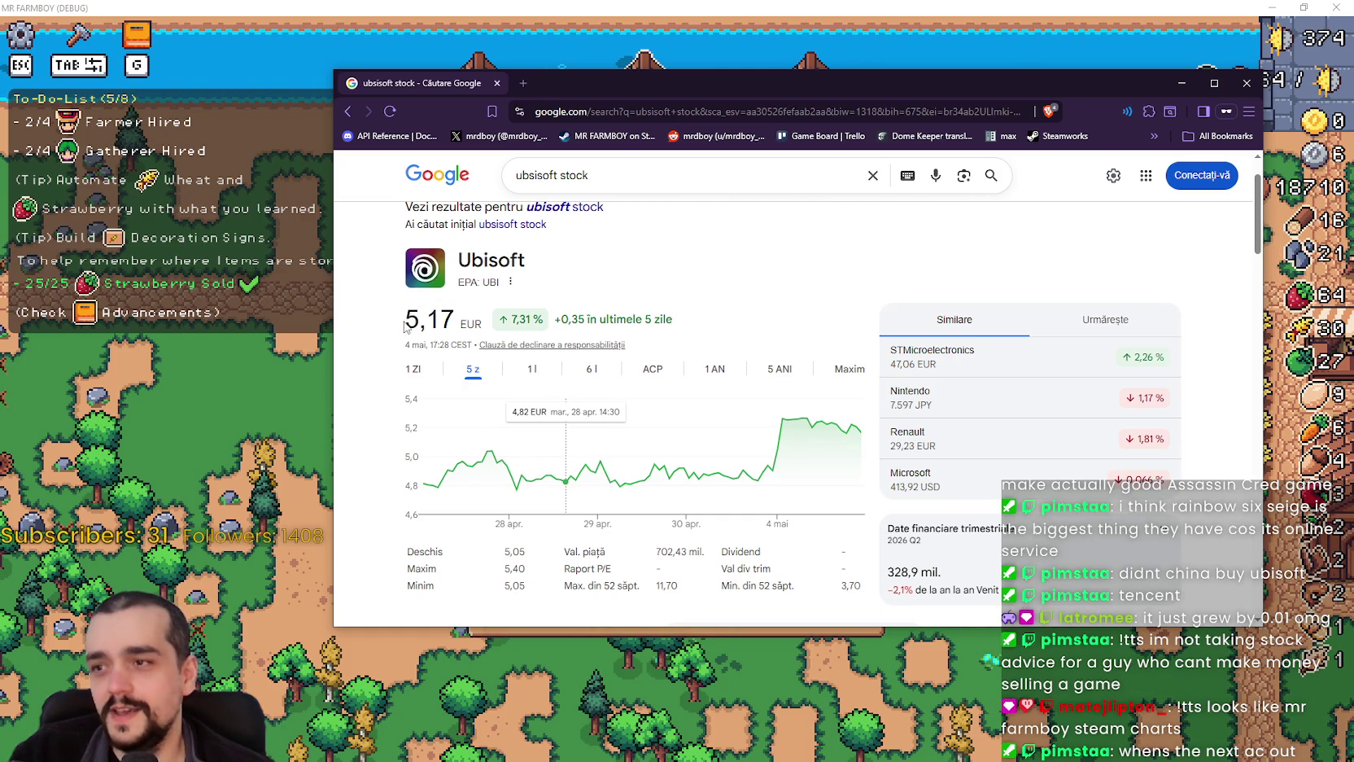
{"action": "left_click", "coordinate": [810, 320]}
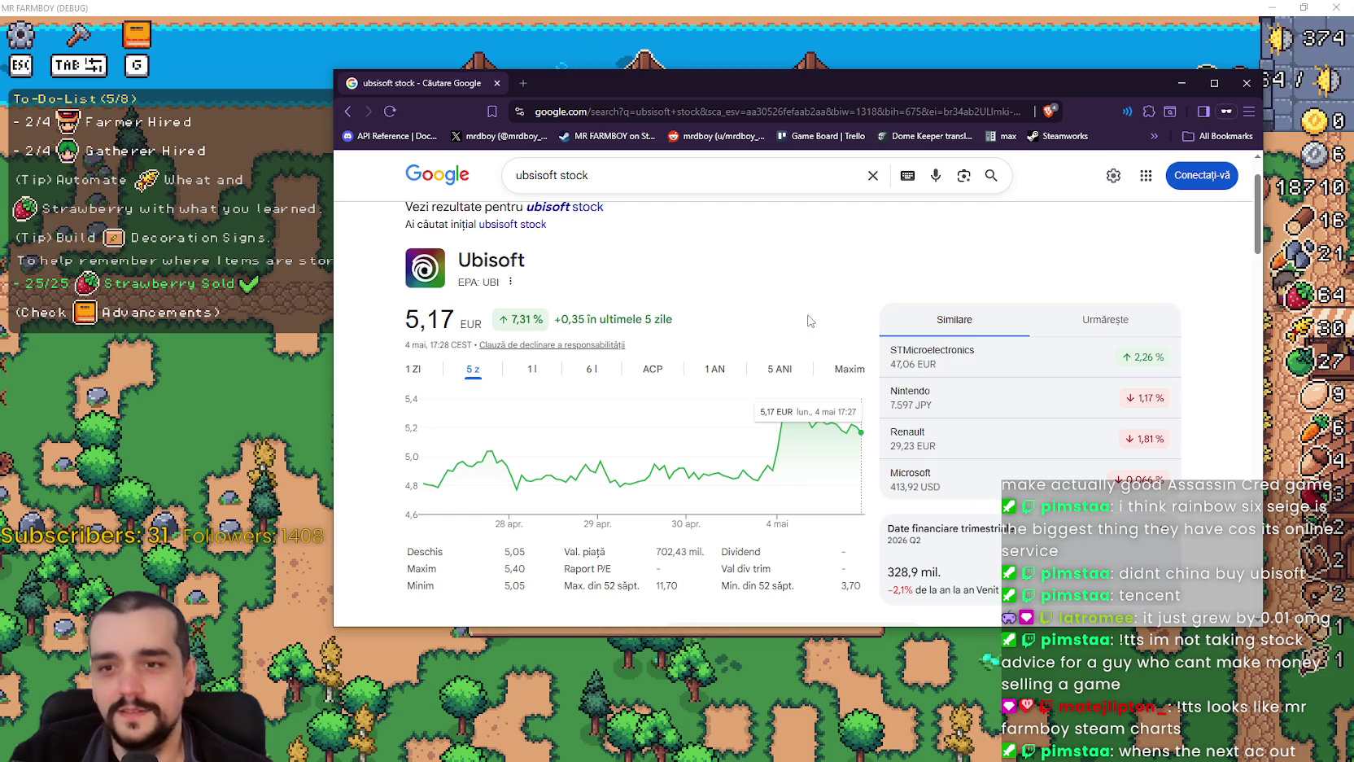
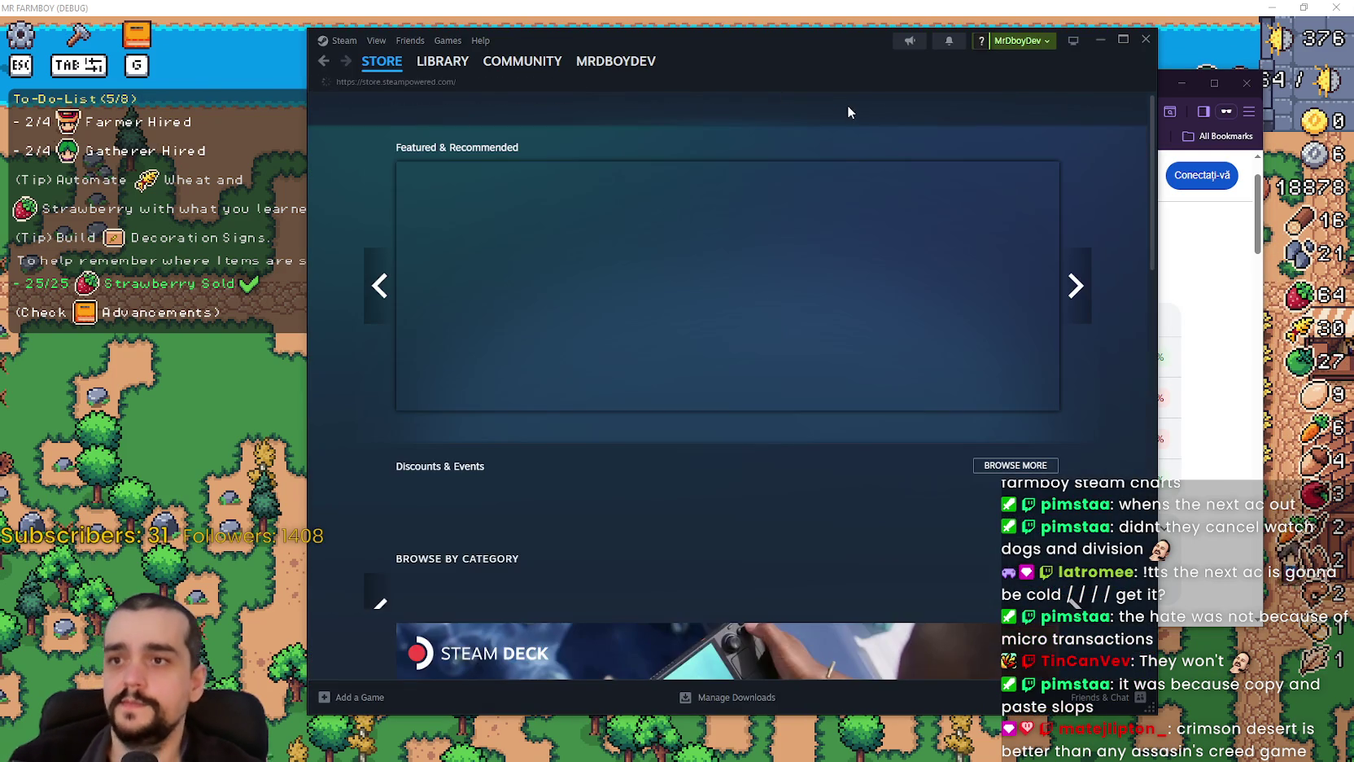
- Search the Steam store for 'The division' and open The Division franchise page
{"action": "left_click", "coordinate": [858, 109]}
{"action": "type", "text": "The divi"}
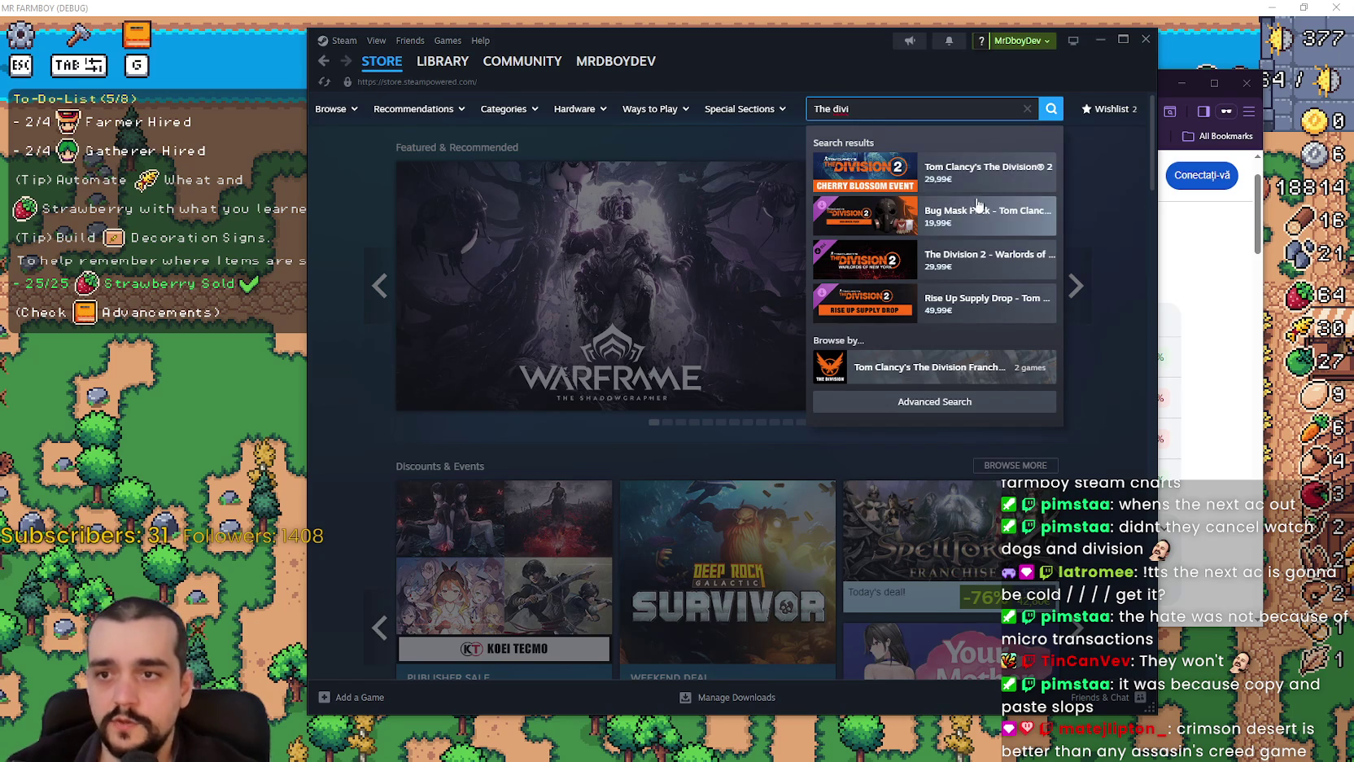
{"action": "type", "text": "s"}
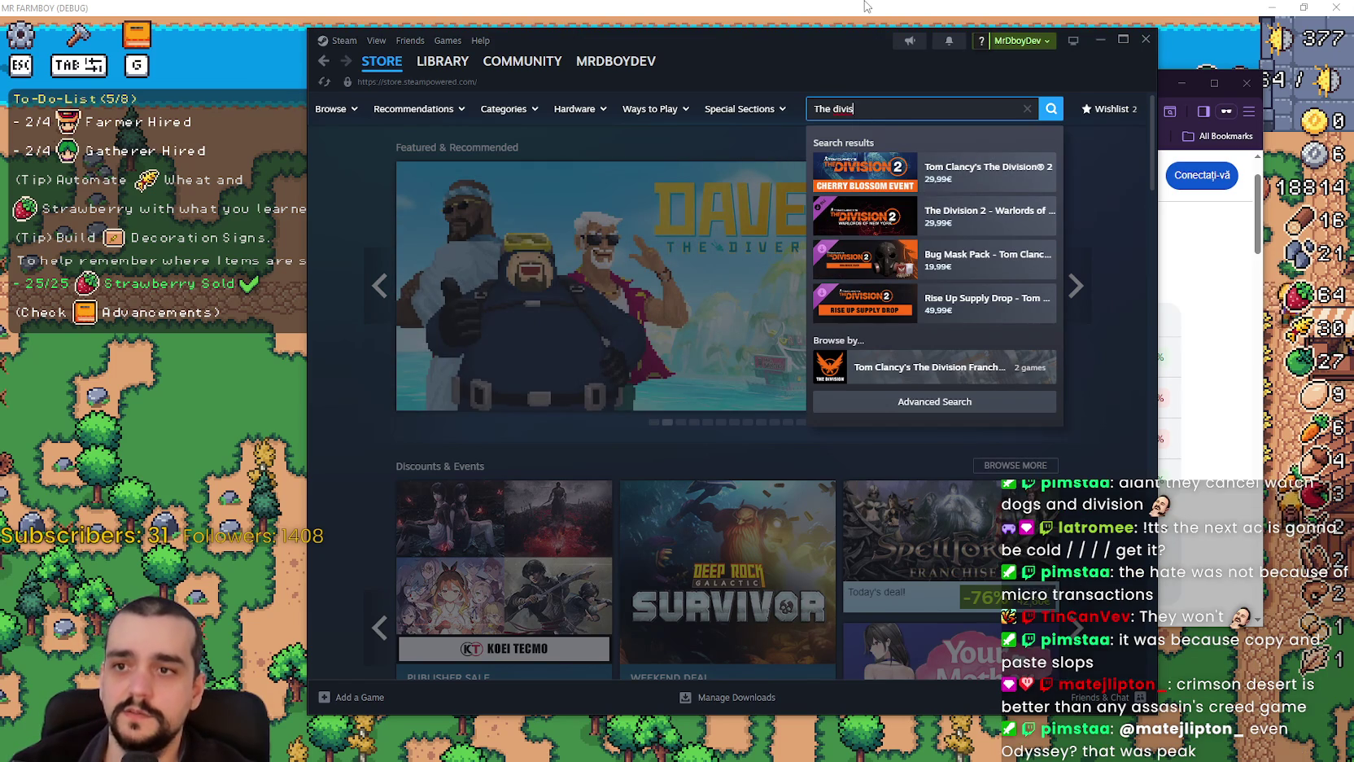
{"action": "type", "text": "i"}
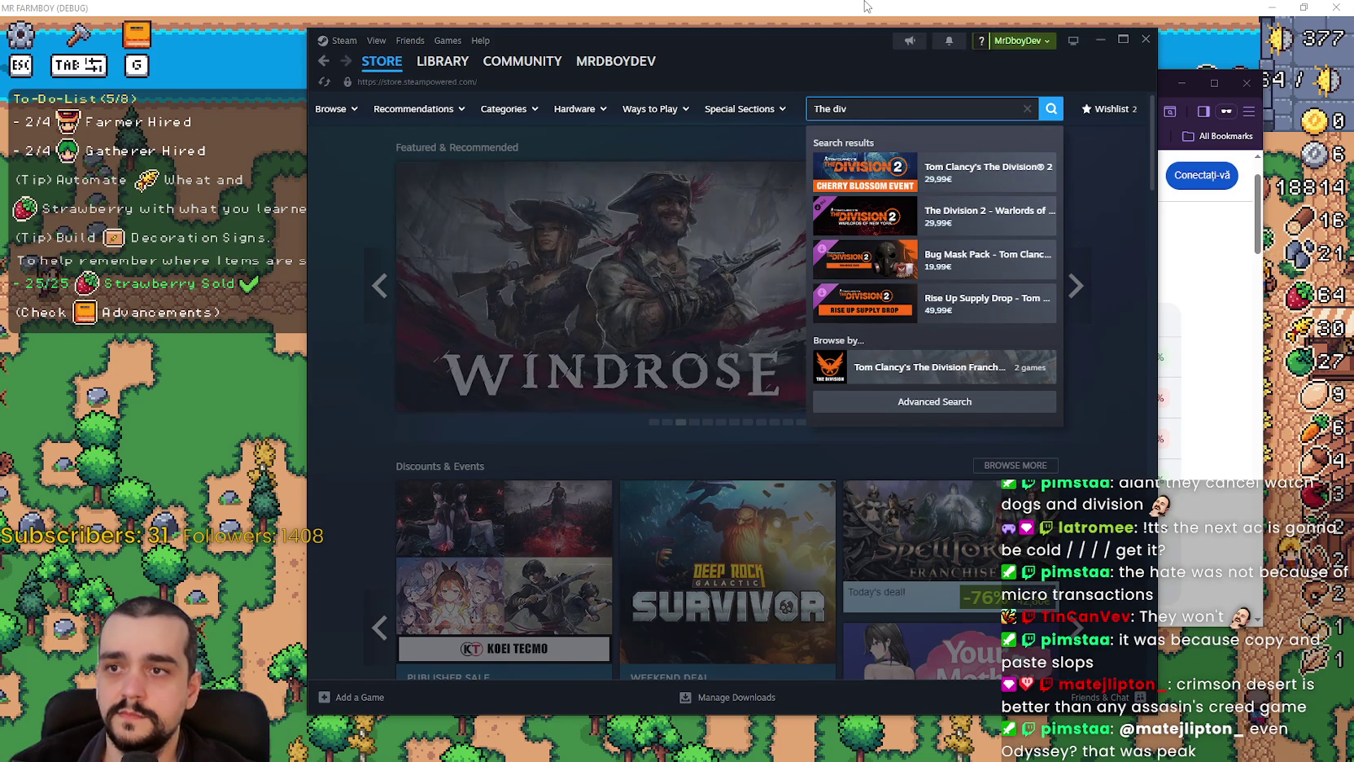
{"action": "type", "text": "ion"}
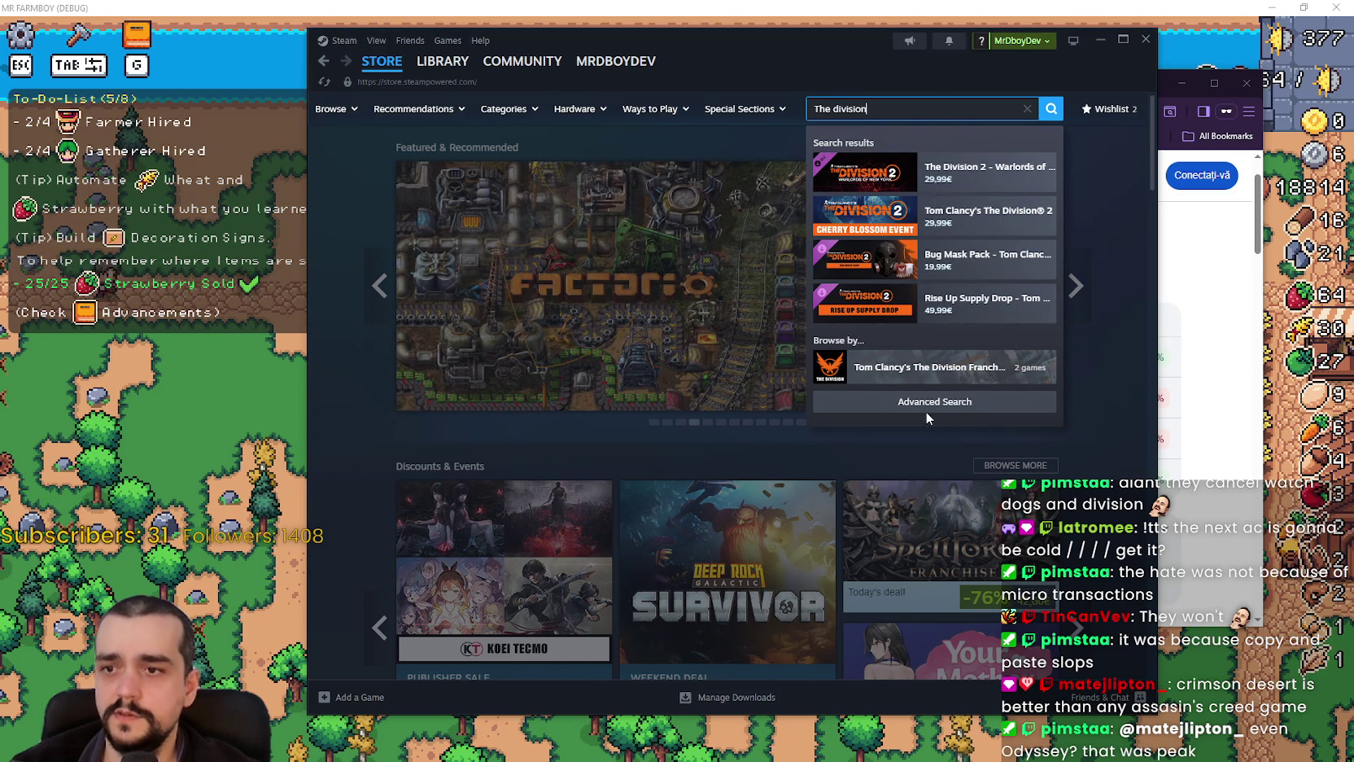
{"action": "left_click", "coordinate": [920, 367]}
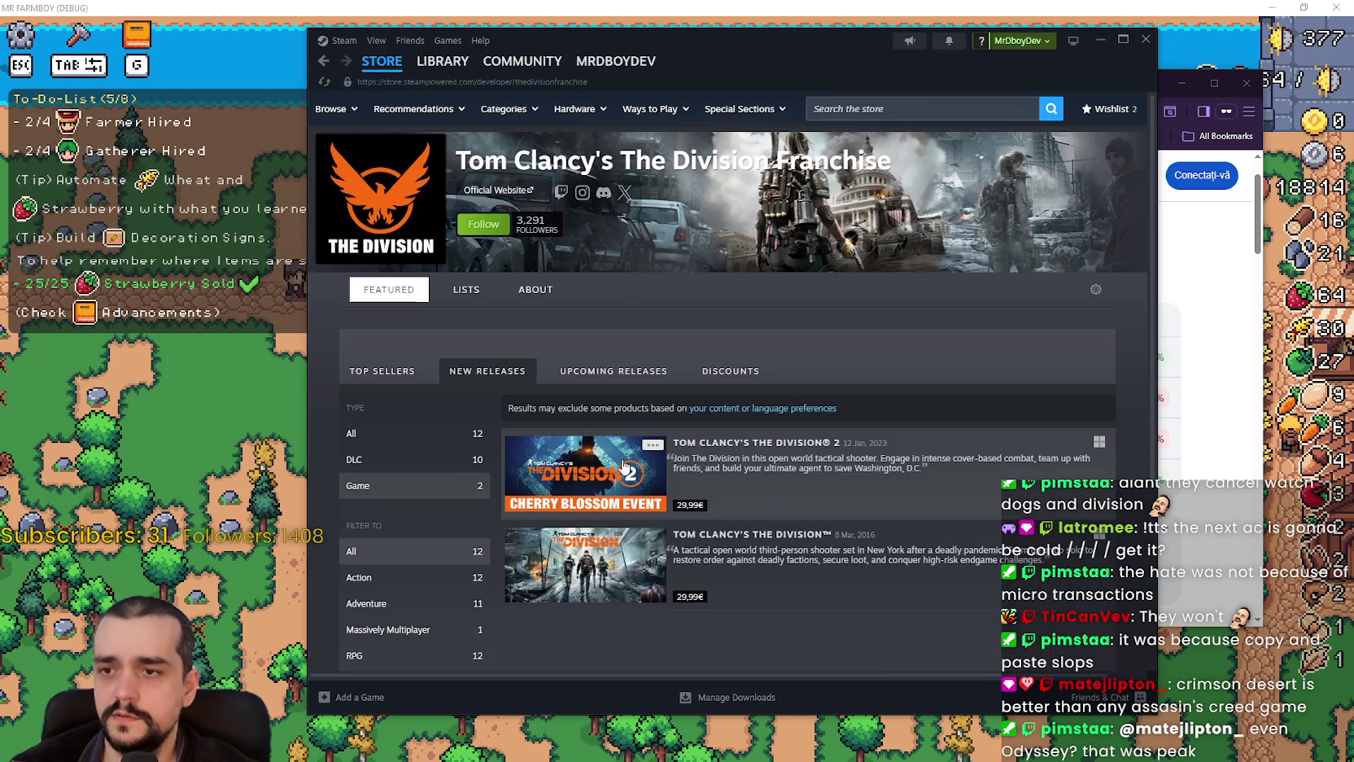
- Open the Tom Clancy's The Division store page and scroll through its details
{"action": "left_click", "coordinate": [606, 578]}
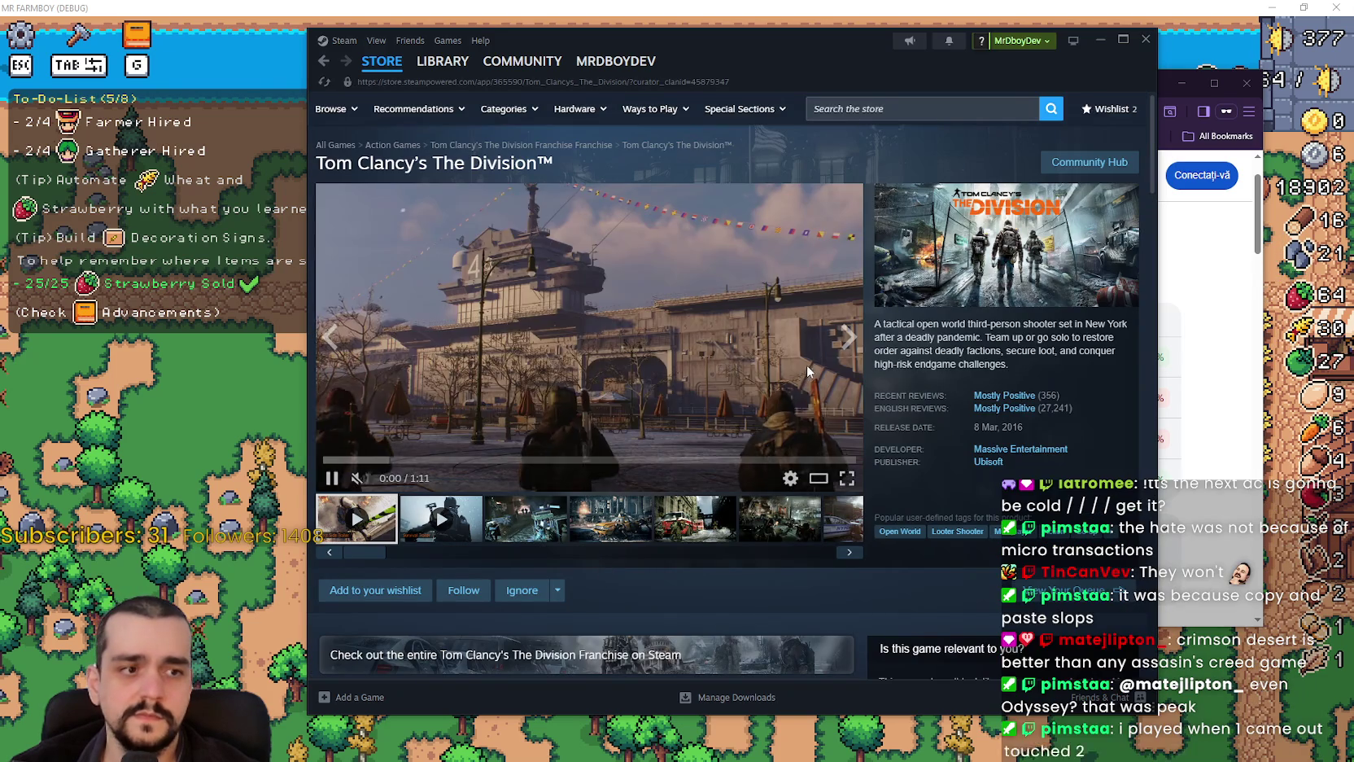
{"action": "mouse_move", "coordinate": [778, 77]}
{"action": "left_mouse_down"}
{"action": "mouse_move", "coordinate": [891, 49]}
{"action": "mouse_move", "coordinate": [795, 60]}
{"action": "left_mouse_up"}
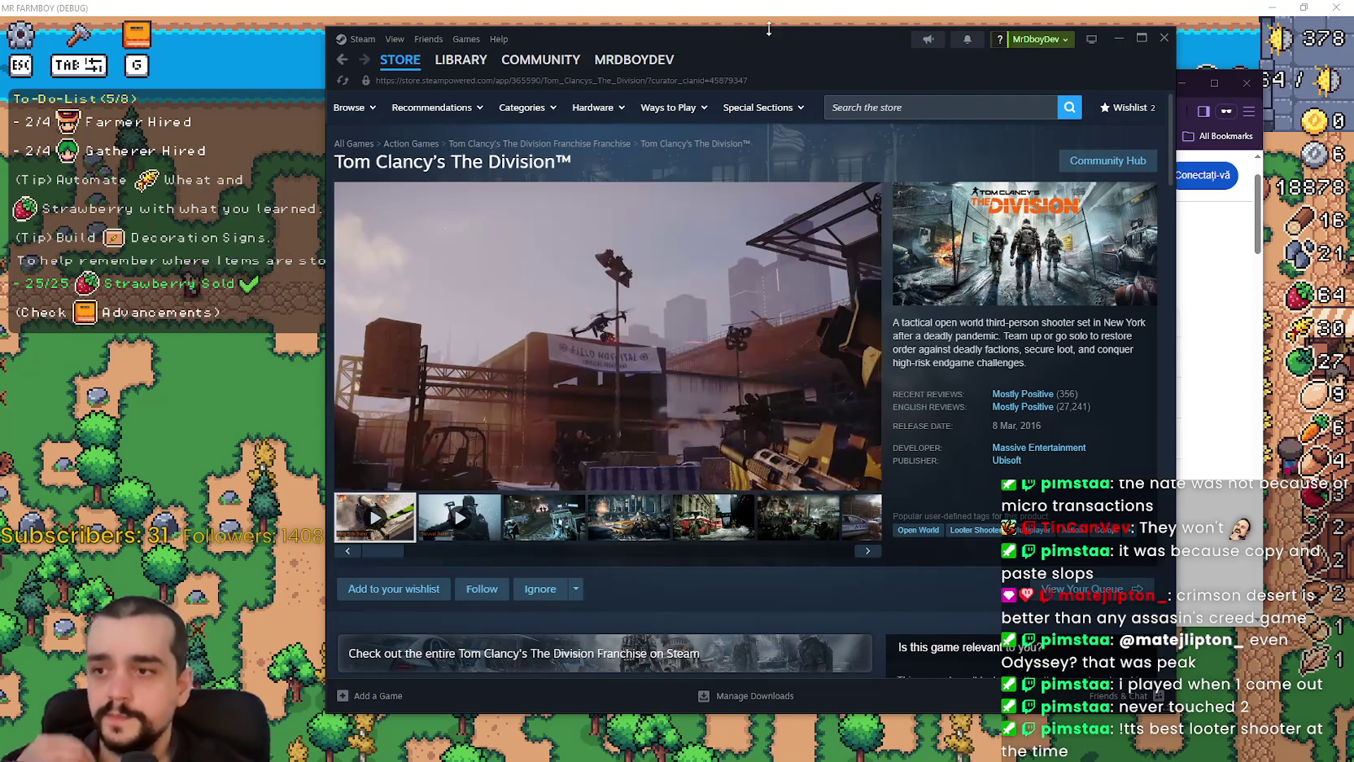
{"action": "scroll", "coordinate": [772, 518], "scroll_direction": "down", "scroll_amount": 3}
{"action": "scroll", "coordinate": [775, 506], "scroll_direction": "up", "scroll_amount": 3}
{"action": "scroll", "coordinate": [775, 506], "scroll_direction": "down", "scroll_amount": 1}
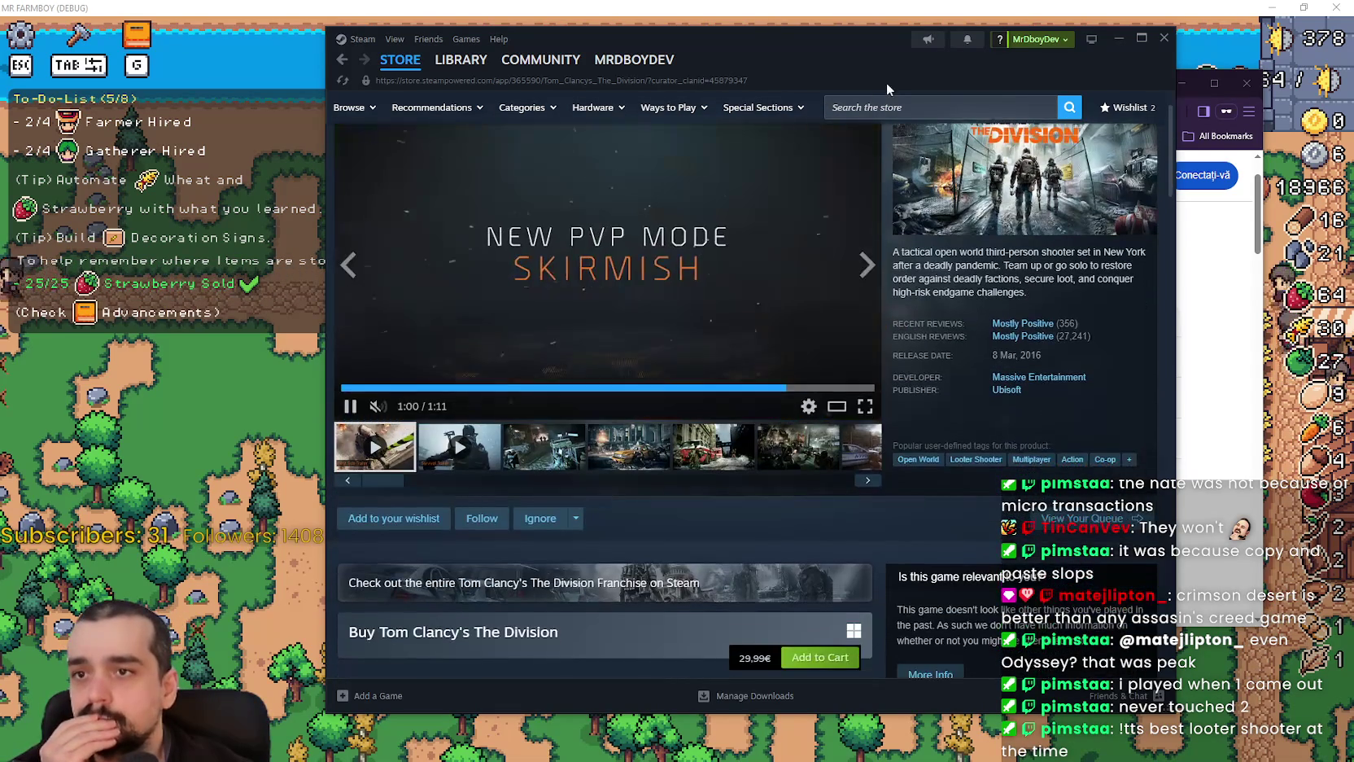
{"action": "left_click", "coordinate": [886, 104]}
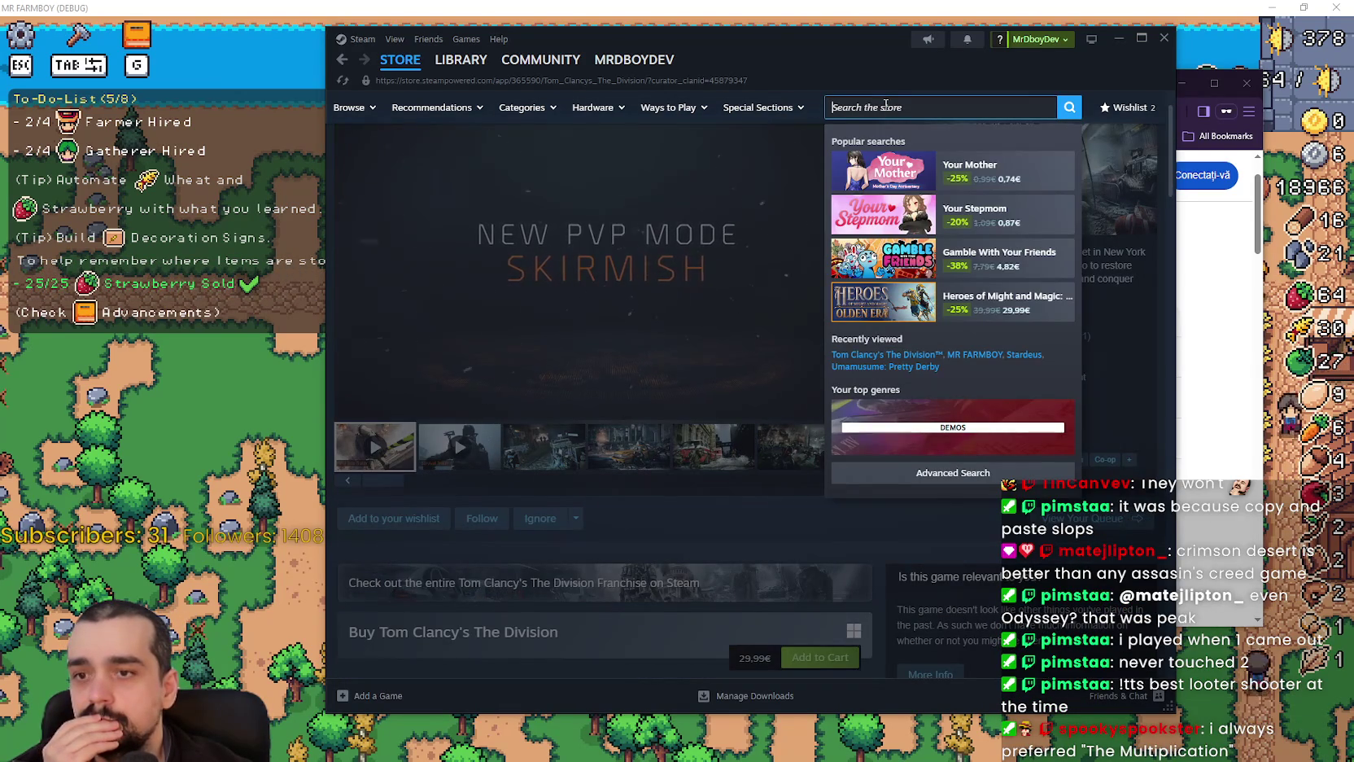
- Search 'Destiny', open the Destiny 2 store page and start browsing its screenshots
{"action": "type", "text": "Destiny"}
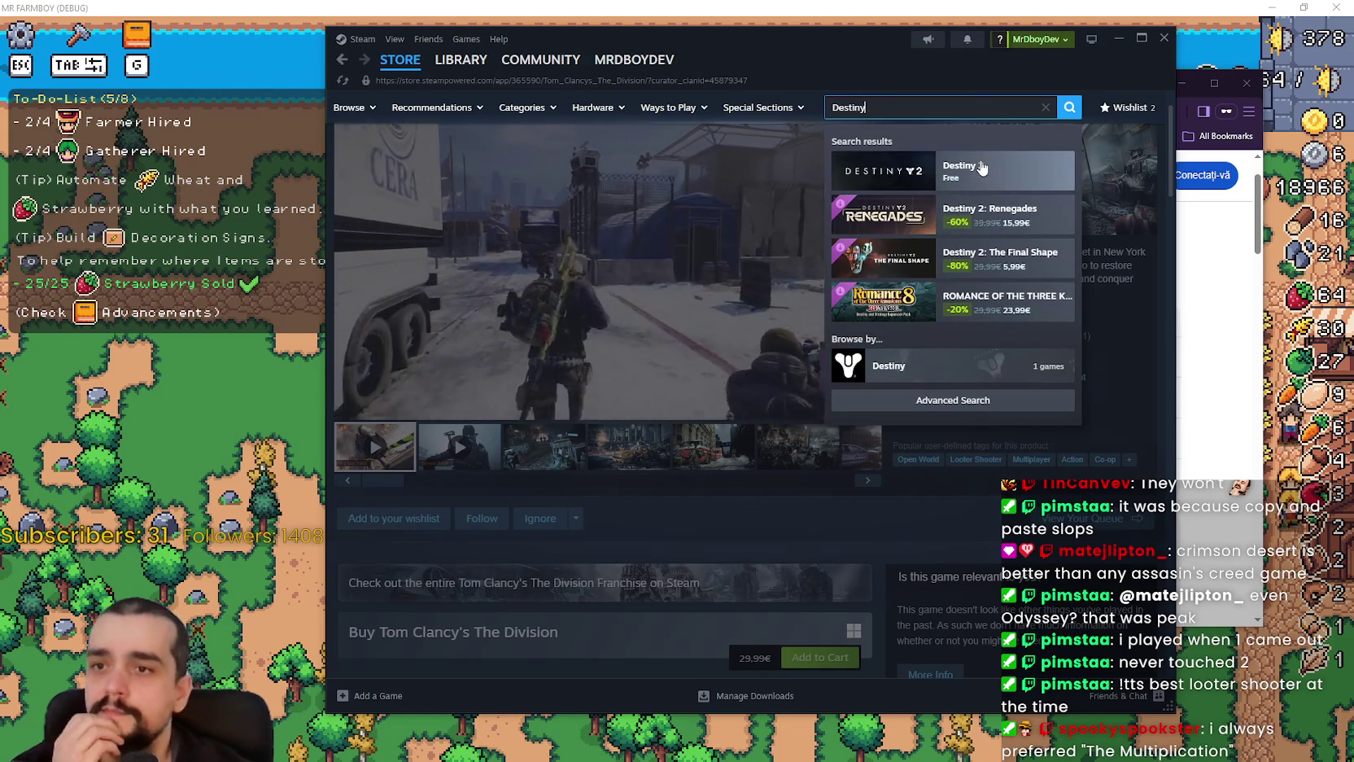
{"action": "left_click", "coordinate": [969, 171]}
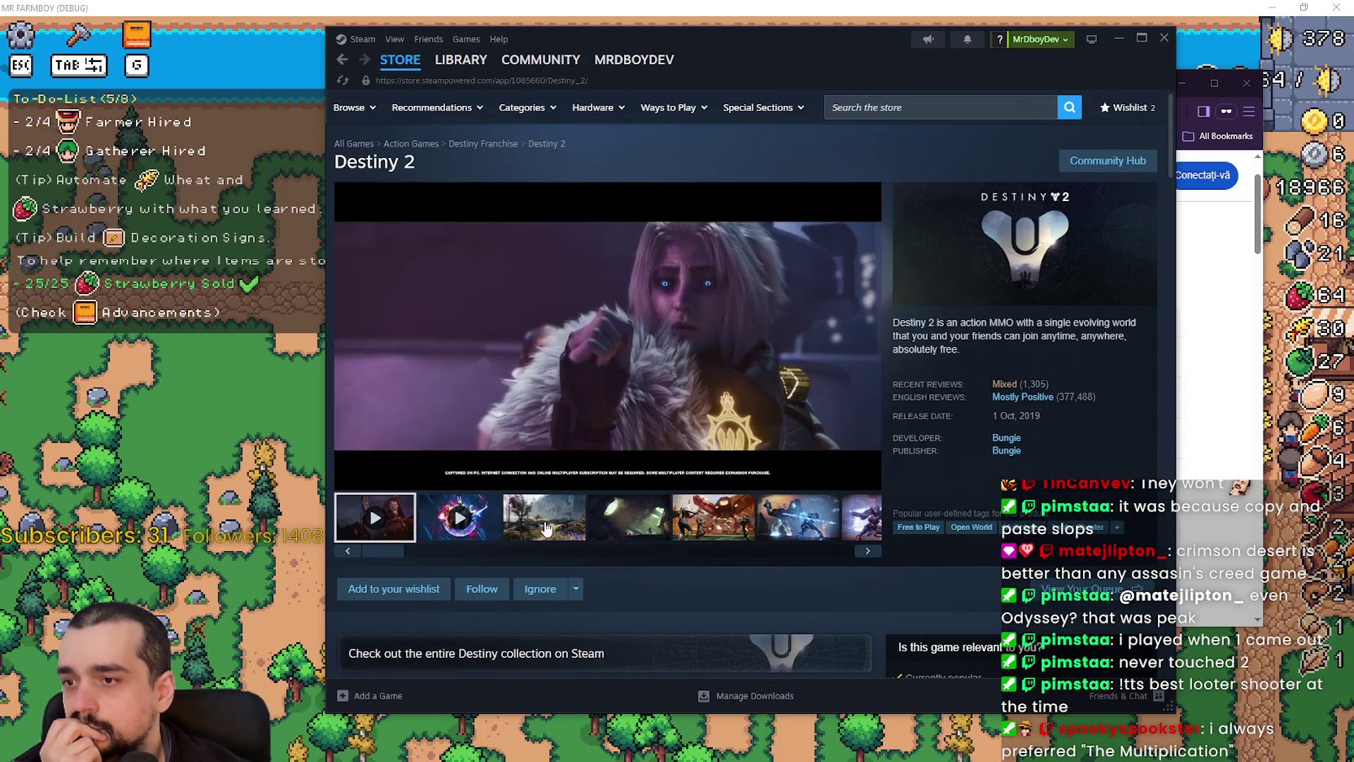
{"action": "left_click", "coordinate": [546, 527]}
{"action": "left_click", "coordinate": [630, 517]}
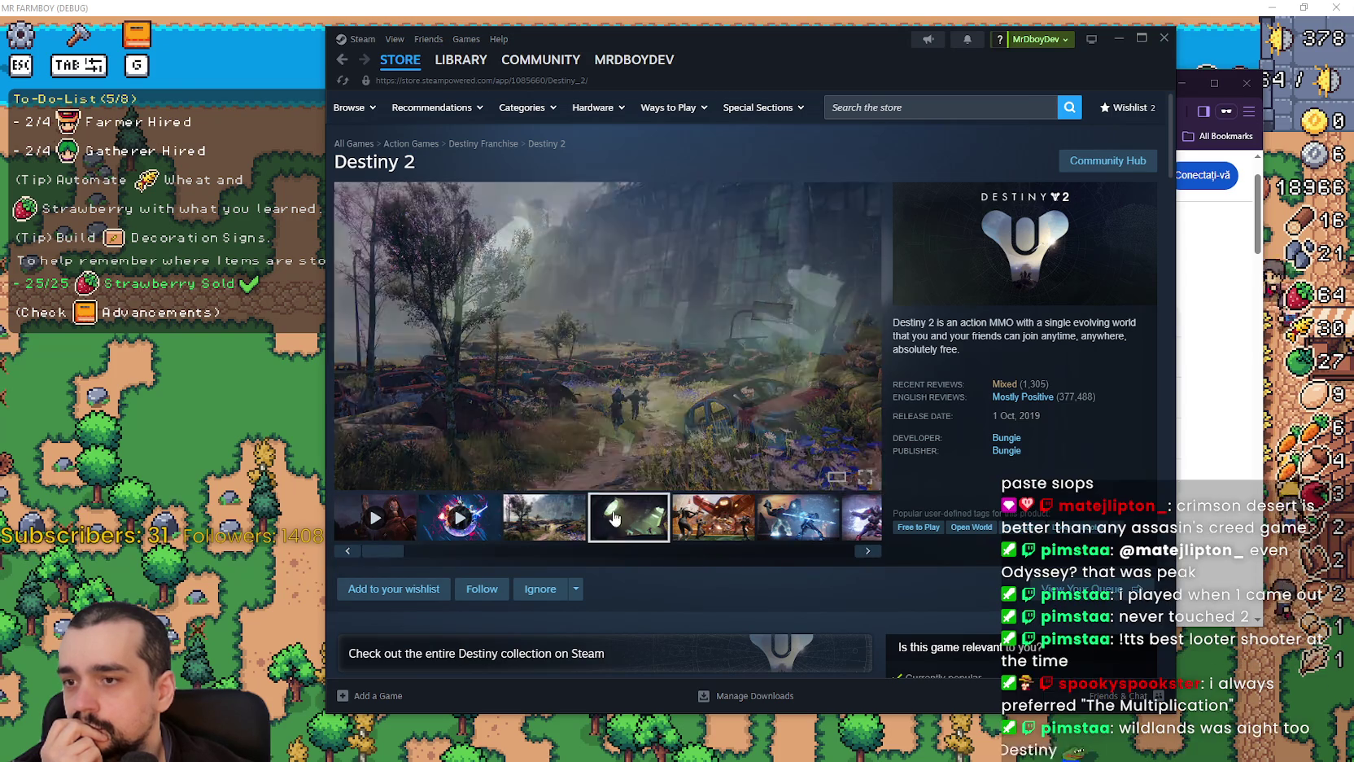
{"action": "left_click", "coordinate": [713, 517]}
- Browse more Destiny 2 screenshots, including the red-ship one, and scroll down the page
{"action": "left_click", "coordinate": [818, 525]}
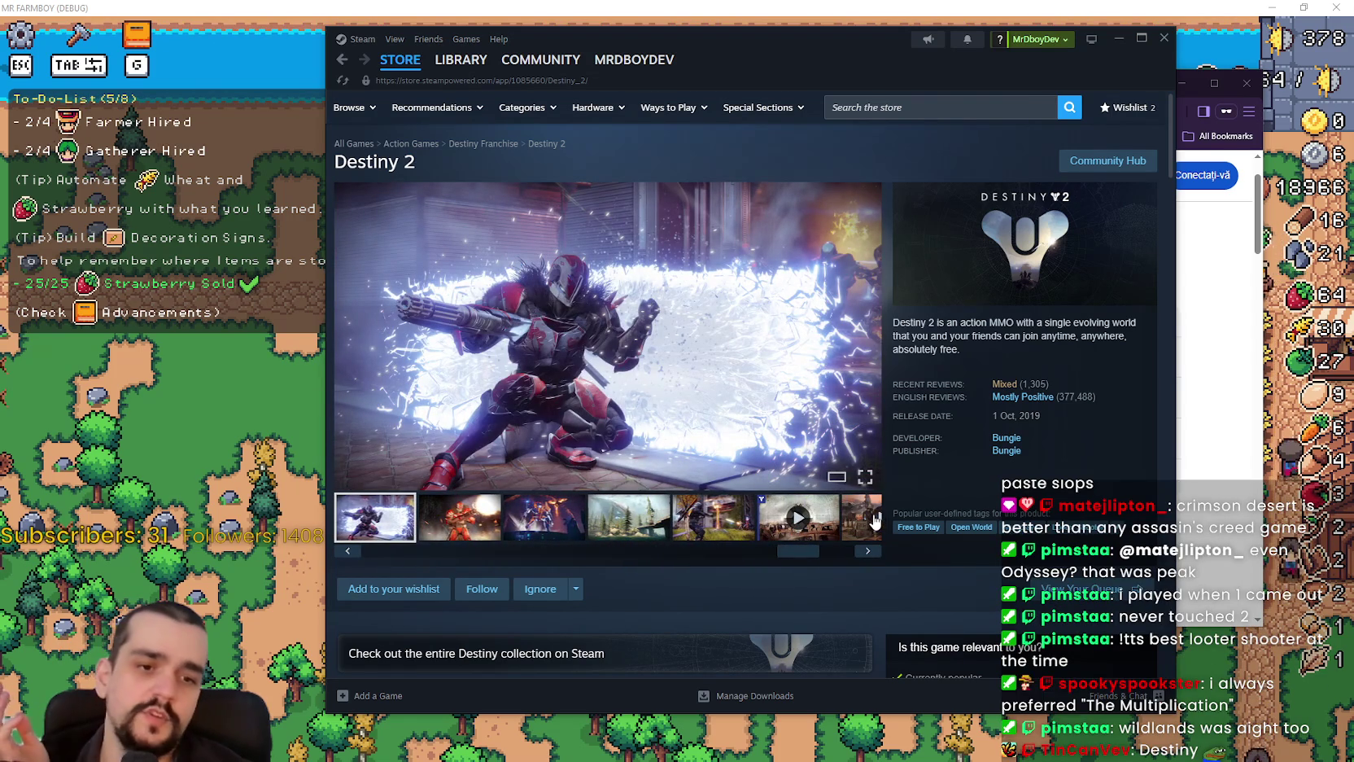
{"action": "left_click", "coordinate": [559, 540]}
{"action": "left_click", "coordinate": [629, 536]}
{"action": "left_click", "coordinate": [713, 537]}
{"action": "left_click_drag", "start_coordinate": [787, 549], "coordinate": [532, 550]}
{"action": "left_click", "coordinate": [554, 518]}
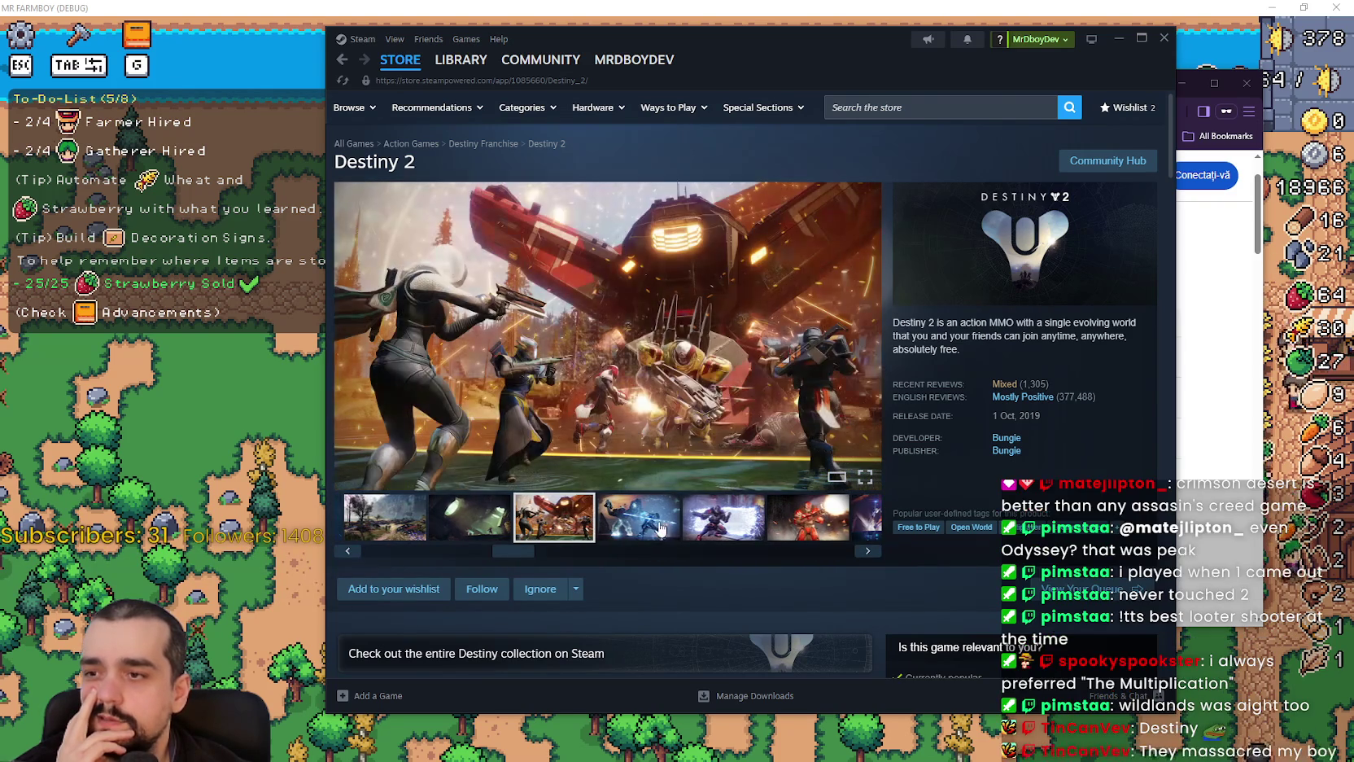
{"action": "scroll", "coordinate": [660, 529], "scroll_direction": "down", "scroll_amount": 10}
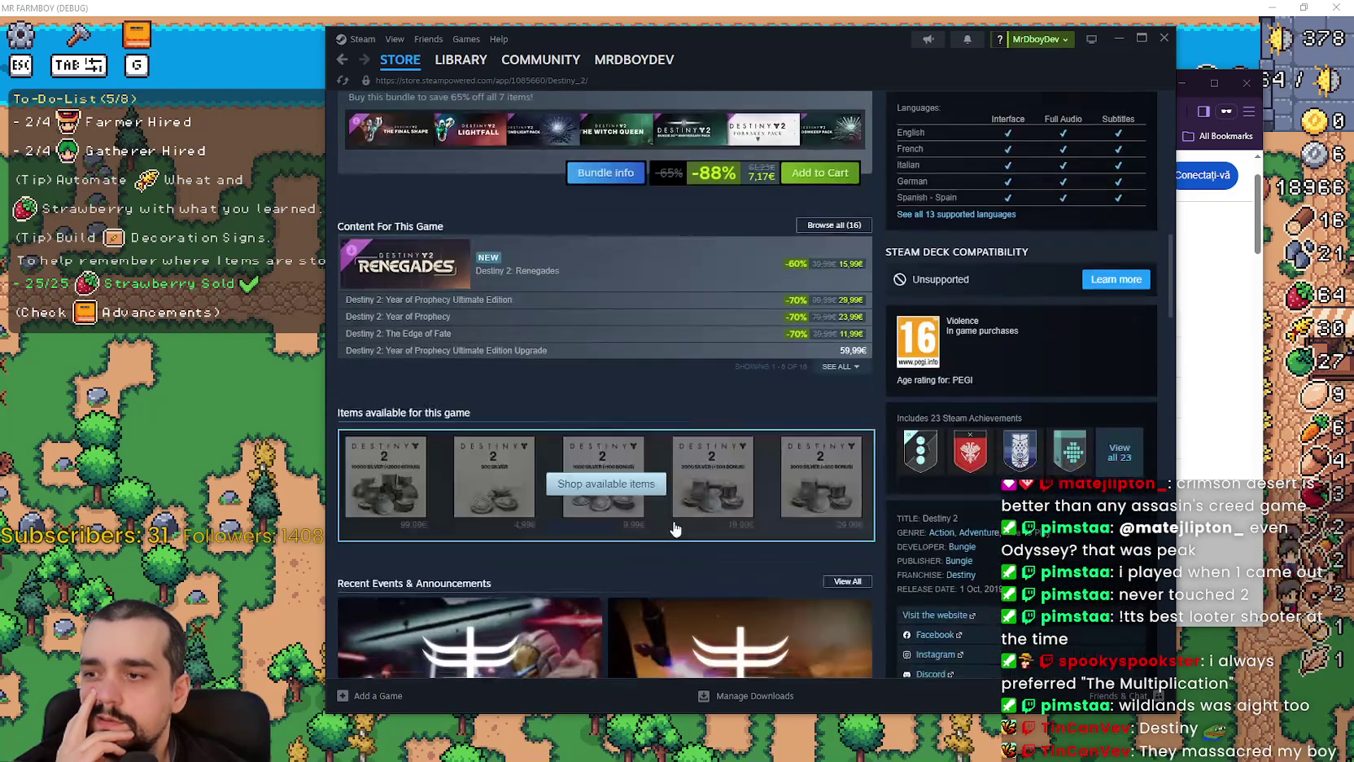
{"action": "scroll", "coordinate": [674, 529], "scroll_direction": "down", "scroll_amount": 6}
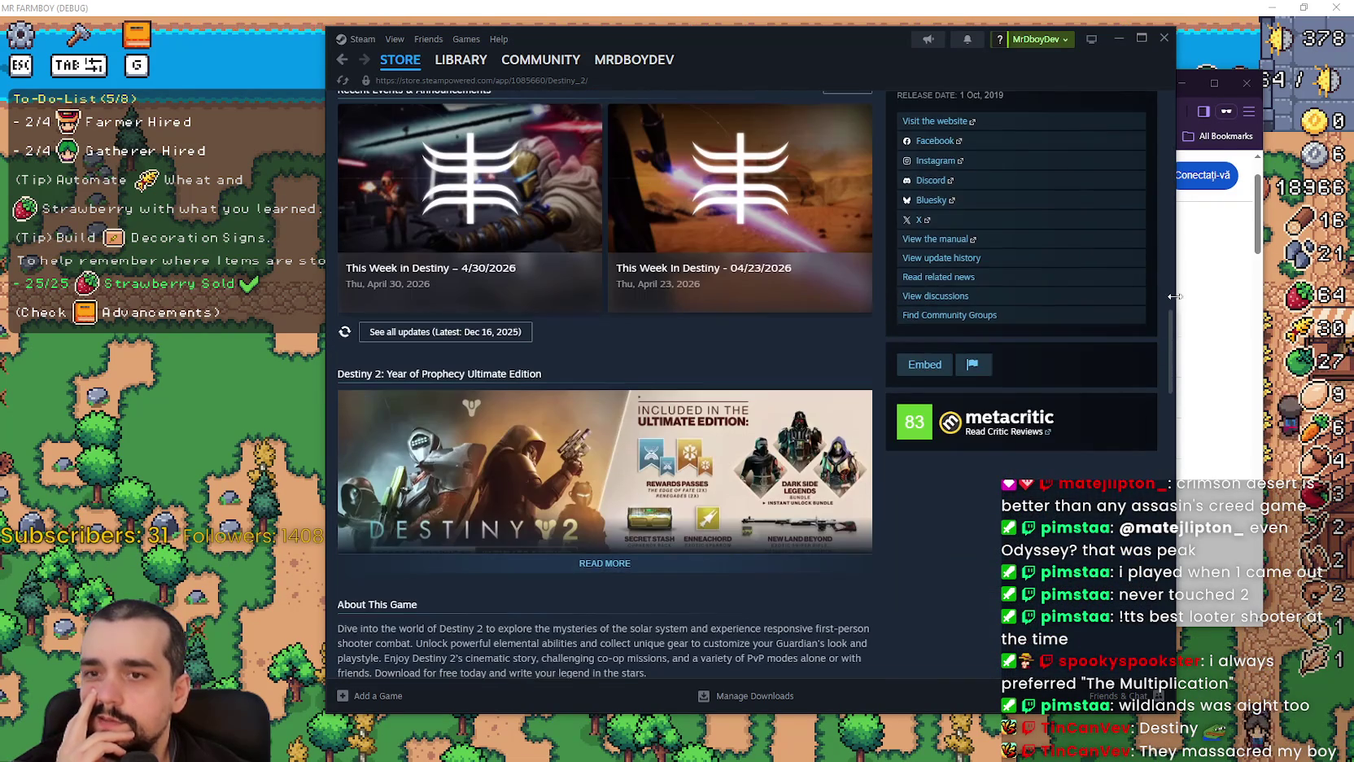
{"action": "left_click_drag", "start_coordinate": [1173, 328], "coordinate": [1156, 108]}
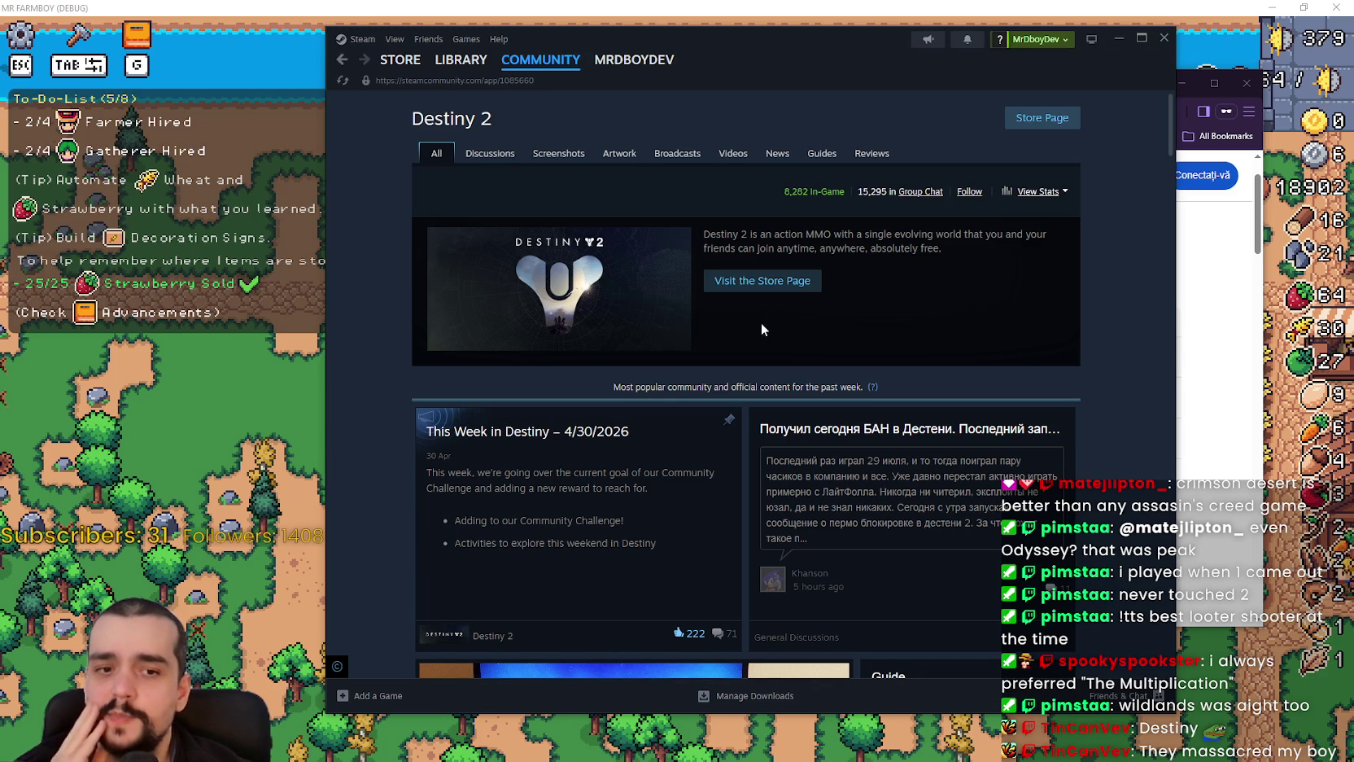
- Return to the Destiny 2 store page and flip through its screenshots
{"action": "left_click", "coordinate": [341, 62]}
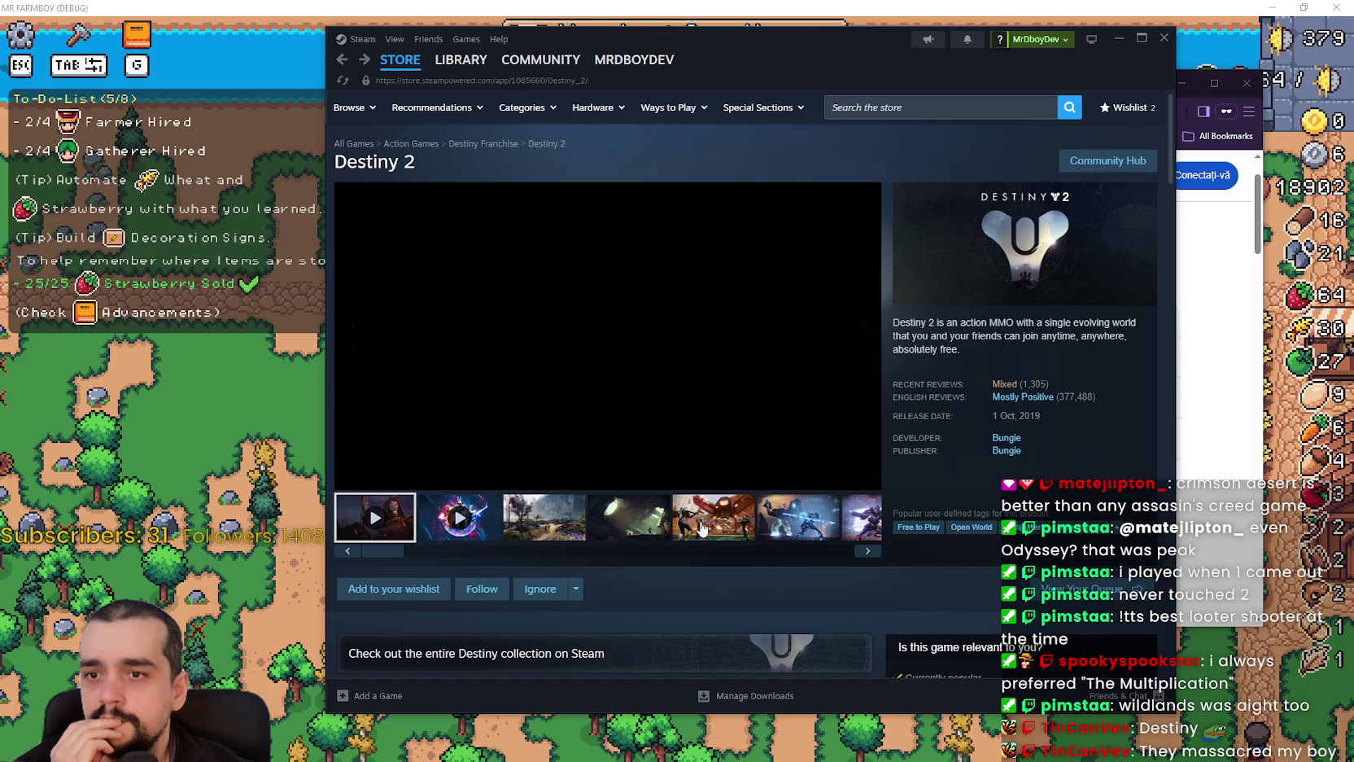
{"action": "left_click", "coordinate": [554, 534]}
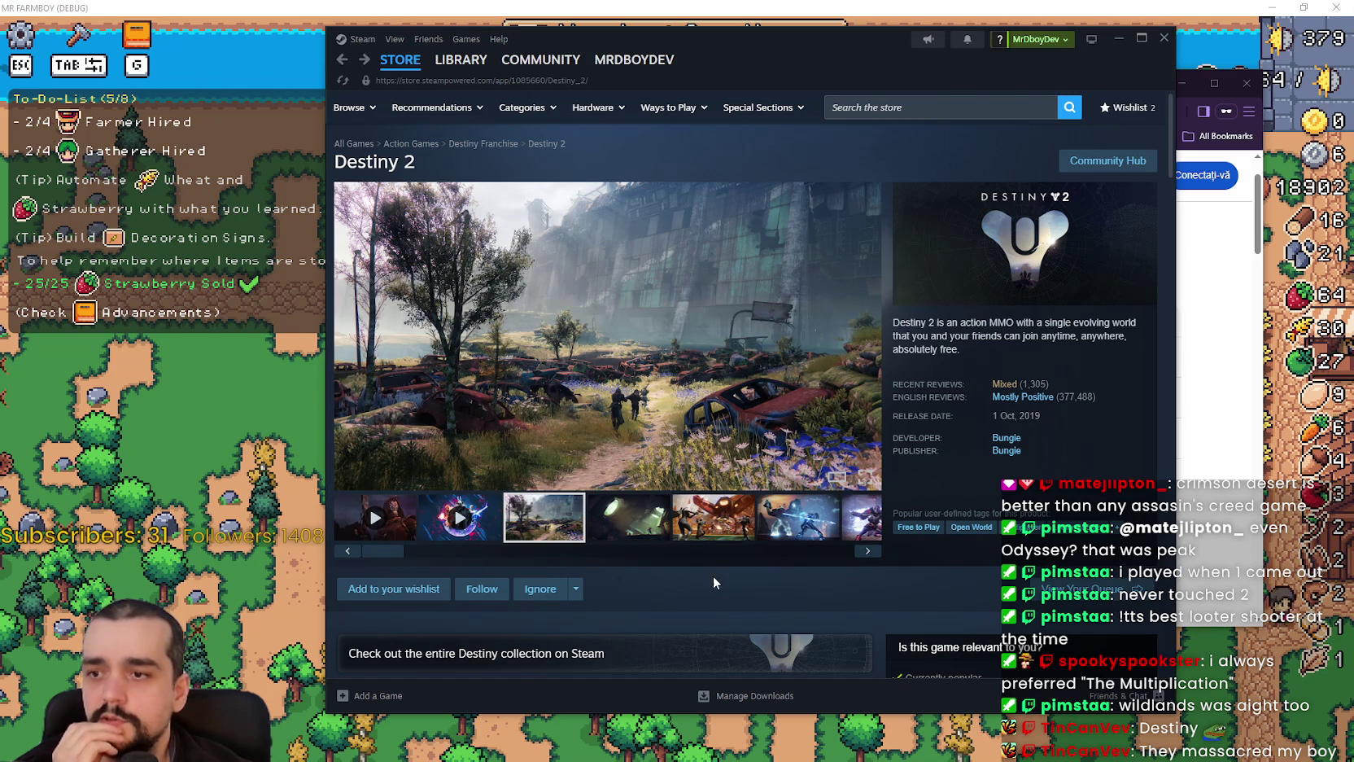
{"action": "left_click", "coordinate": [713, 519]}
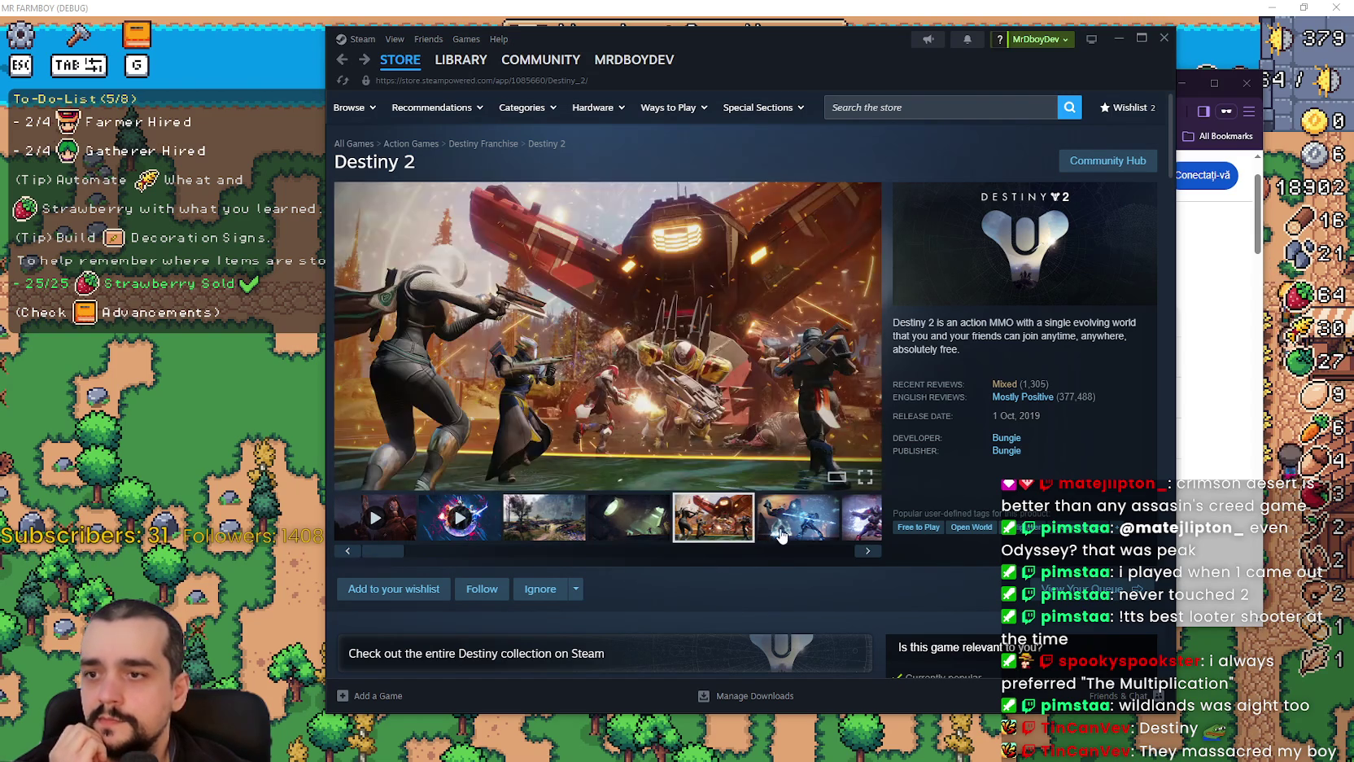
{"action": "left_click", "coordinate": [798, 519]}
{"action": "left_click", "coordinate": [864, 535]}
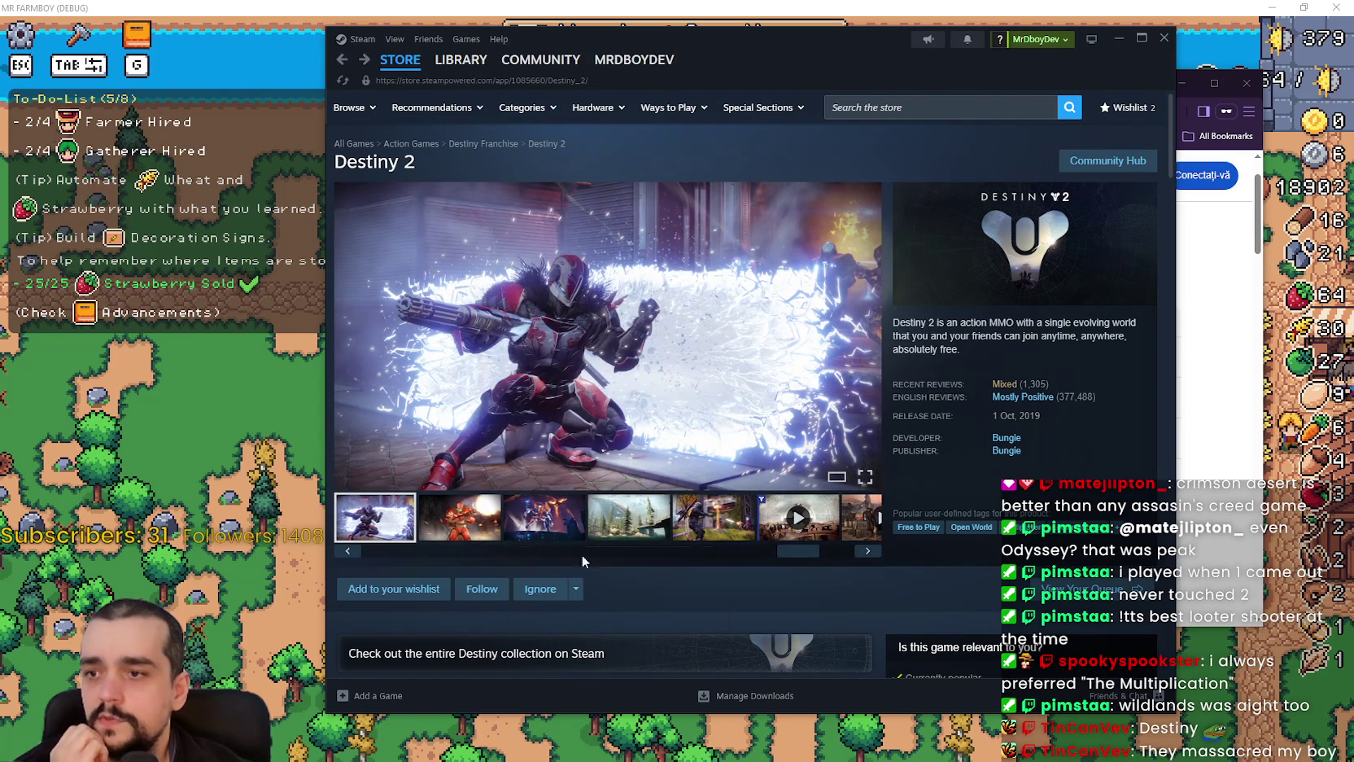
{"action": "left_click", "coordinate": [484, 517]}
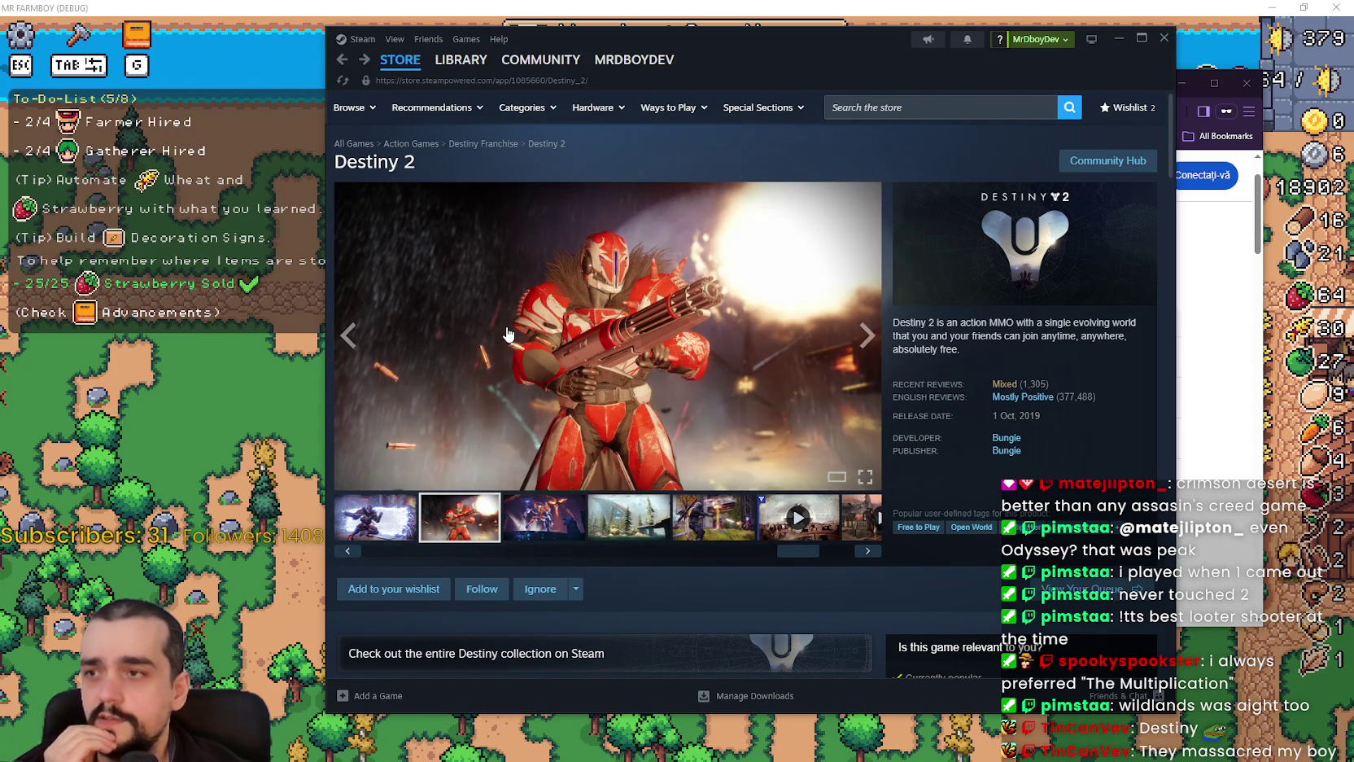
- Scroll the store page, view another screenshot, then minimize Steam to reveal the browser
{"action": "scroll", "coordinate": [615, 456], "scroll_direction": "down", "scroll_amount": 7}
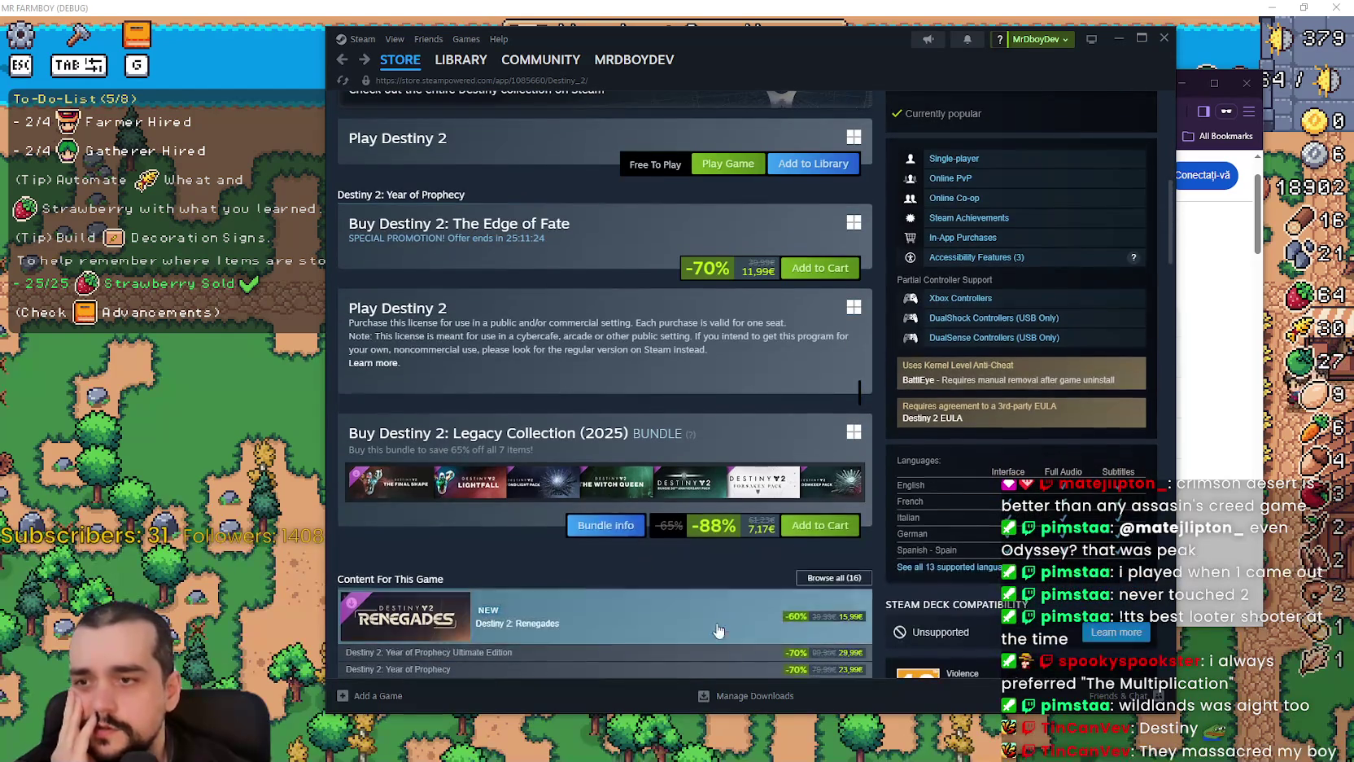
{"action": "scroll", "coordinate": [609, 491], "scroll_direction": "down", "scroll_amount": 2}
{"action": "scroll", "coordinate": [729, 632], "scroll_direction": "down", "scroll_amount": 3}
{"action": "scroll", "coordinate": [727, 619], "scroll_direction": "up", "scroll_amount": 8}
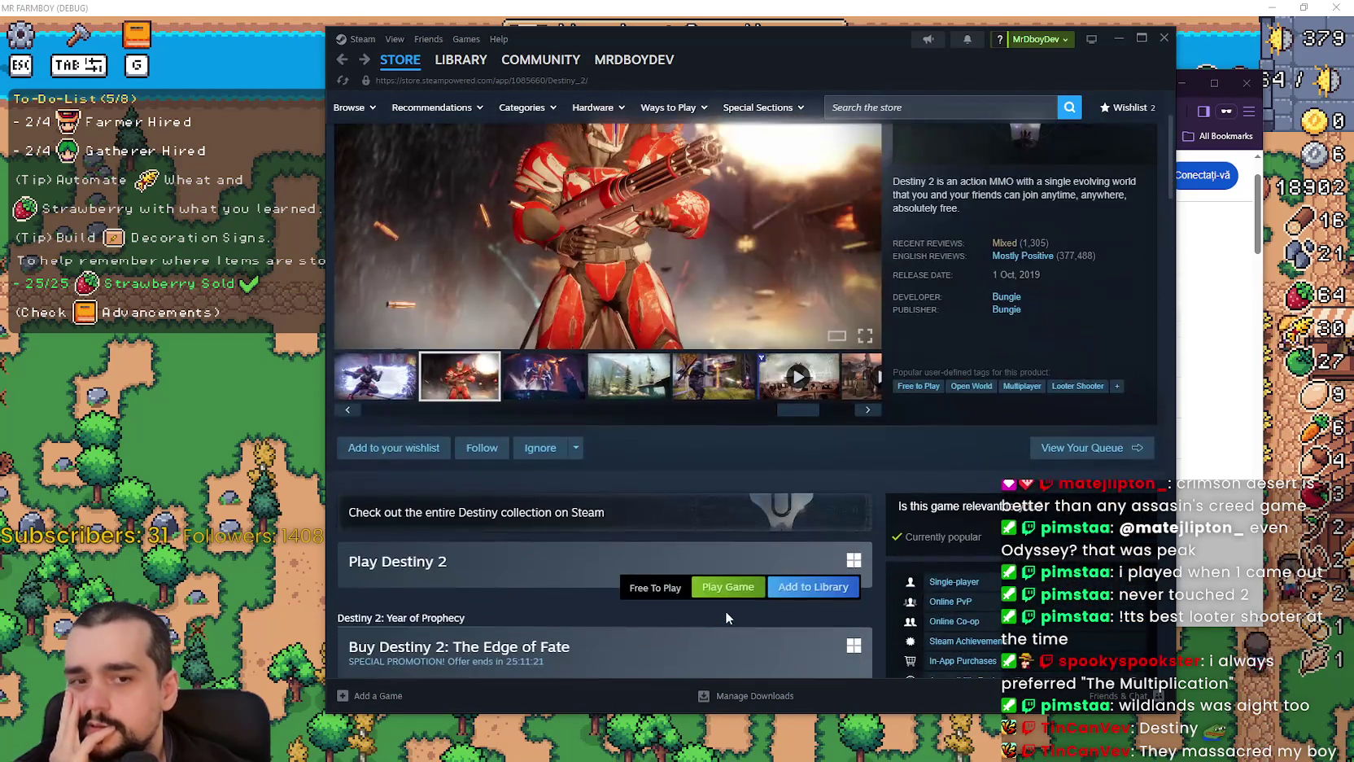
{"action": "scroll", "coordinate": [725, 611], "scroll_direction": "up", "scroll_amount": 2}
{"action": "left_click", "coordinate": [576, 524]}
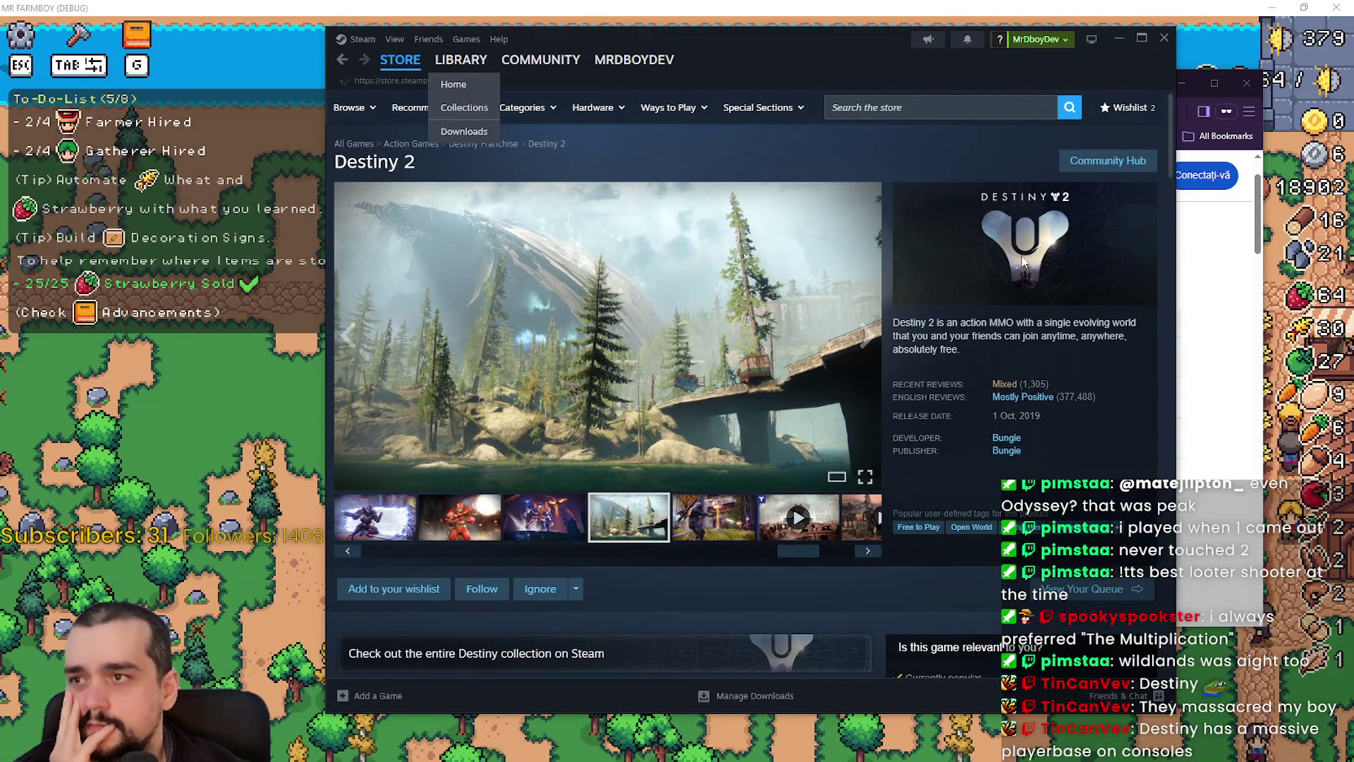
{"action": "left_click", "coordinate": [1127, 38]}
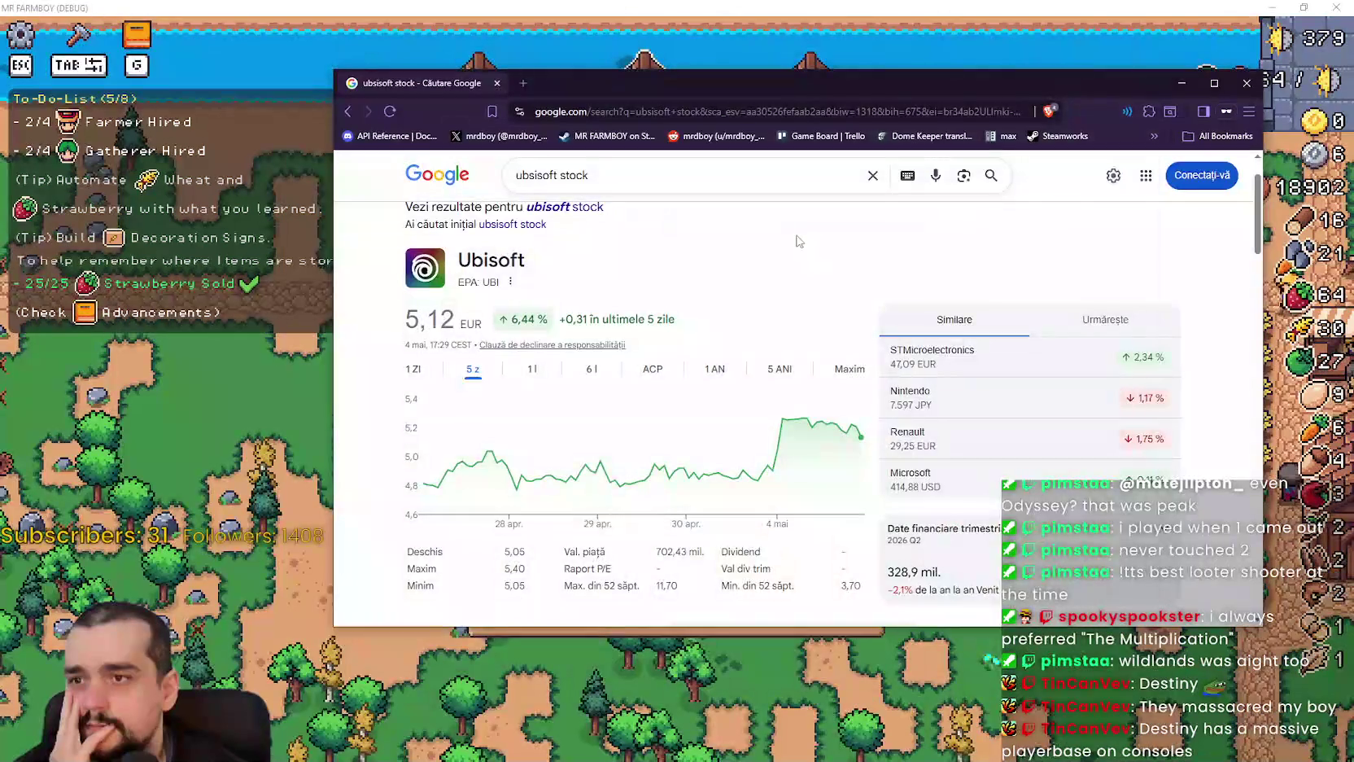
- Close the Google Ubisoft stock window and switch back to the SteamDB MR FARMBOY page
{"action": "left_click", "coordinate": [492, 79]}
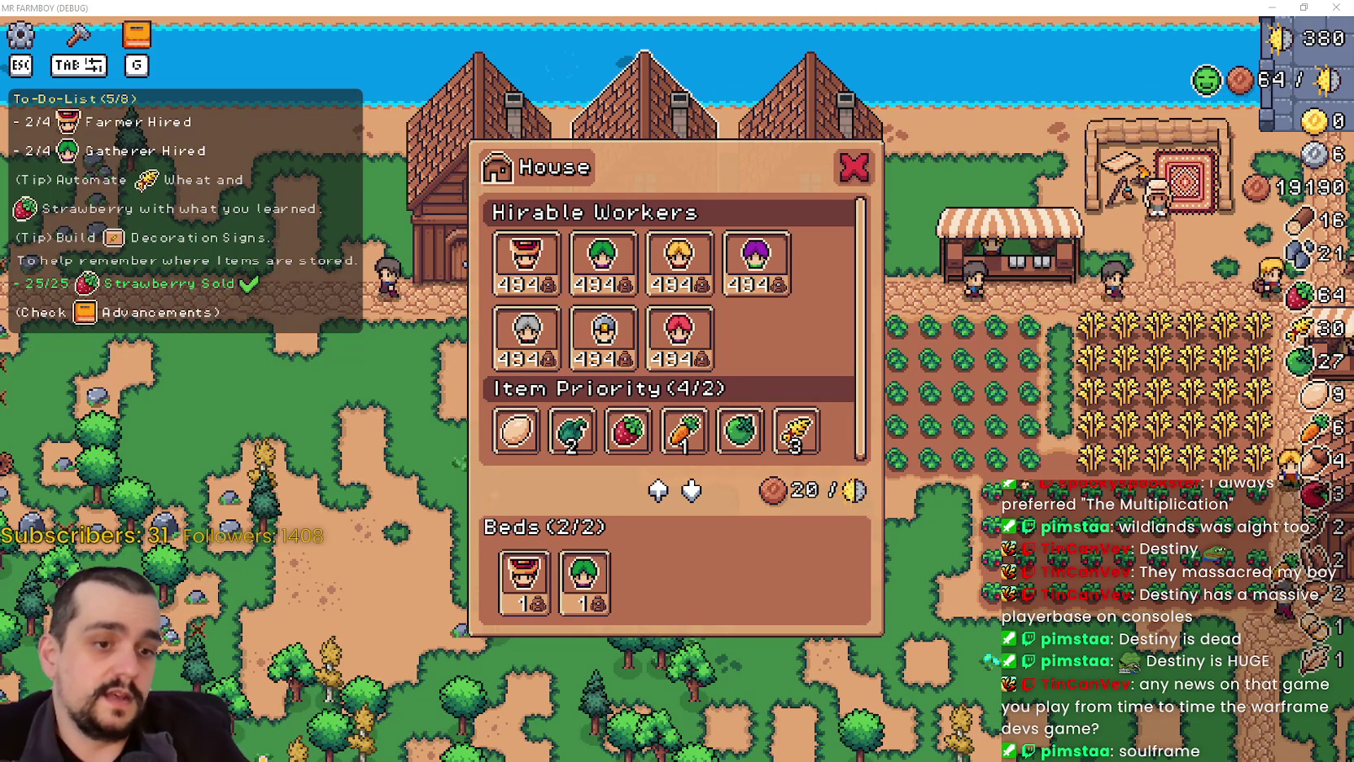
{"action": "key", "text": "alt+Tab"}
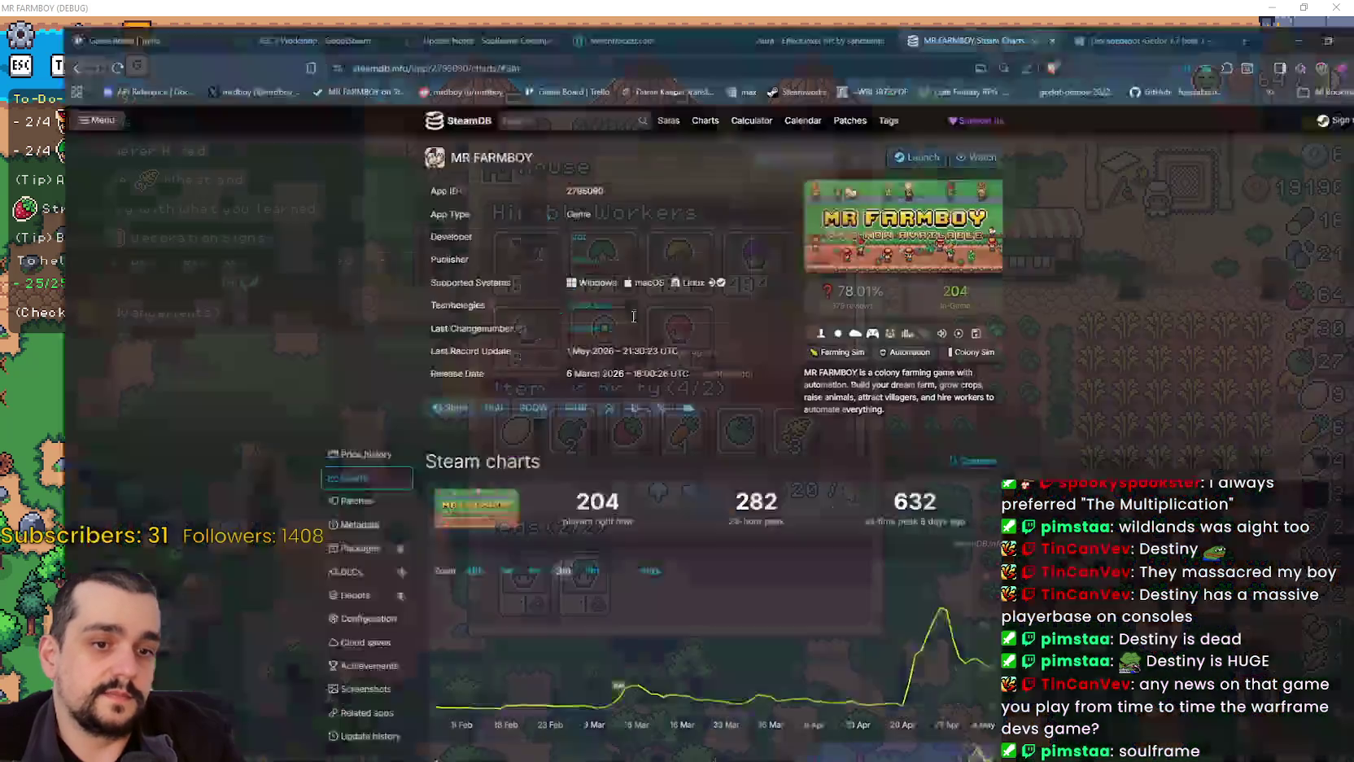
- Switch to the Soulframe Update Notes page and reload it
{"action": "left_click", "coordinate": [426, 16]}
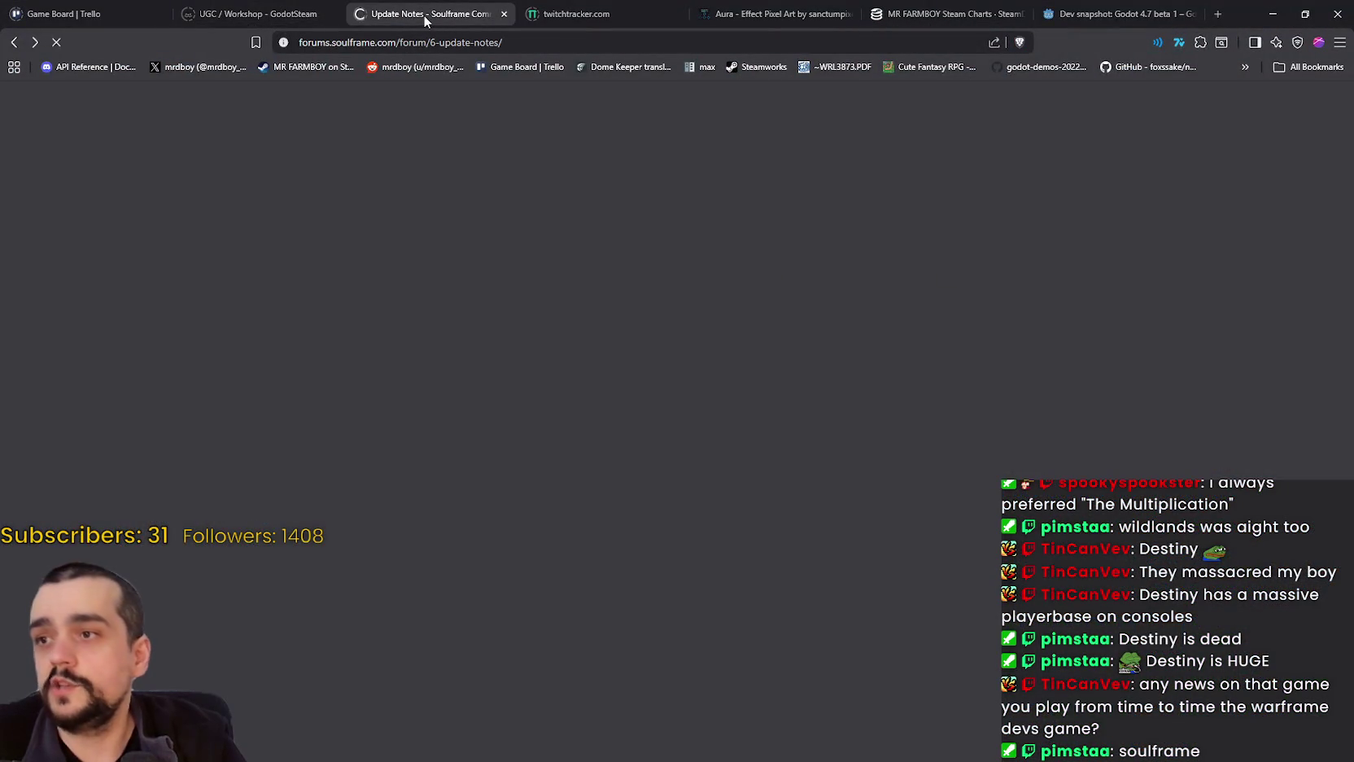
{"action": "scroll", "coordinate": [744, 315], "scroll_direction": "up", "scroll_amount": 3}
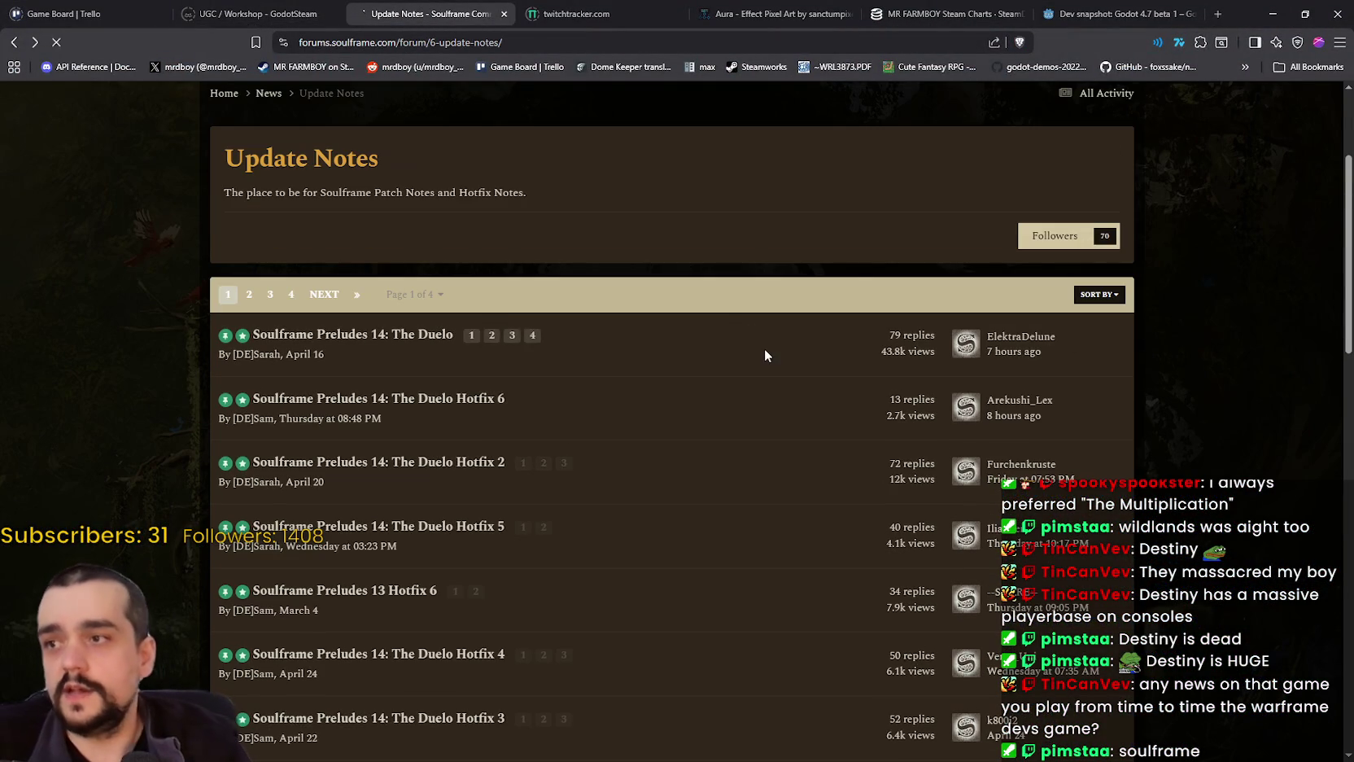
{"action": "right_click", "coordinate": [704, 350]}
{"action": "left_click", "coordinate": [724, 385]}
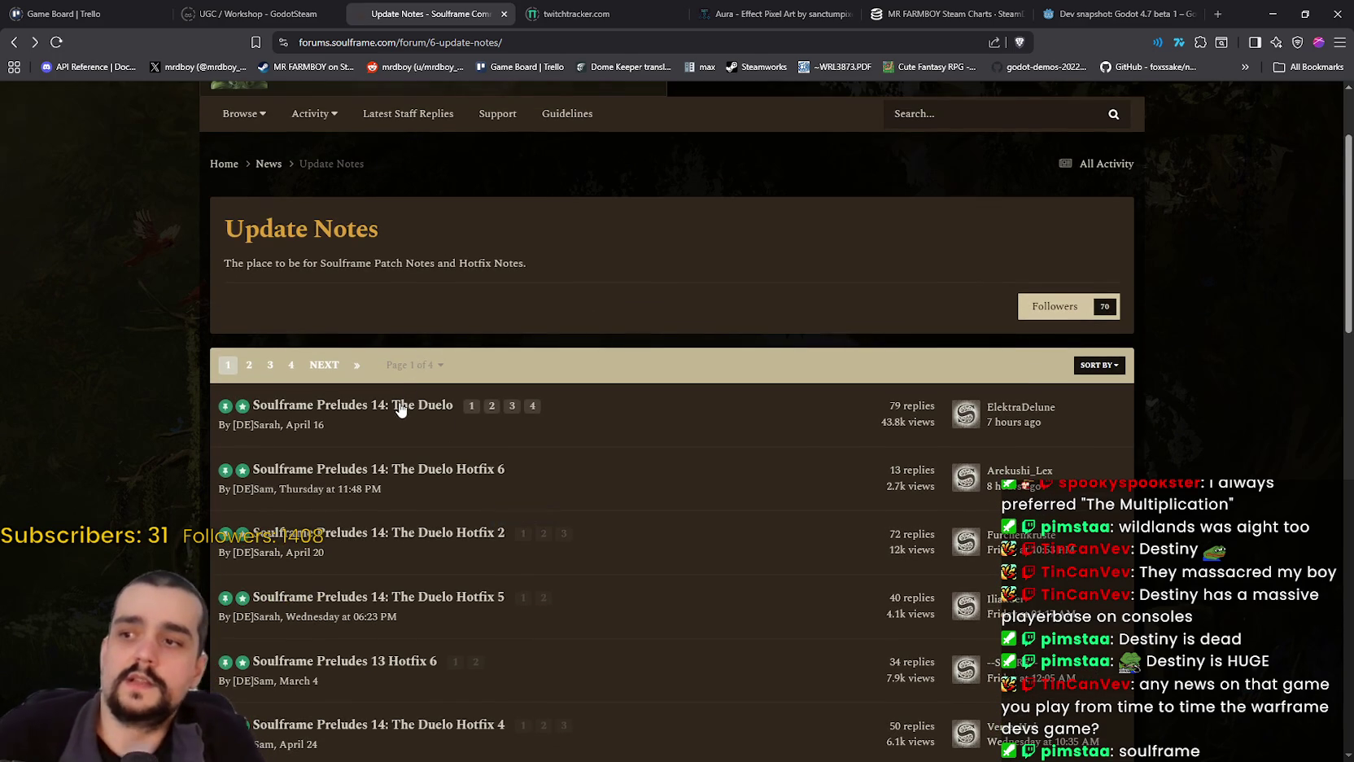
- Scroll down the Preludes 14 notes and select the New Pact: Duelo verse lines
{"action": "scroll", "coordinate": [909, 502], "scroll_direction": "down", "scroll_amount": 6}
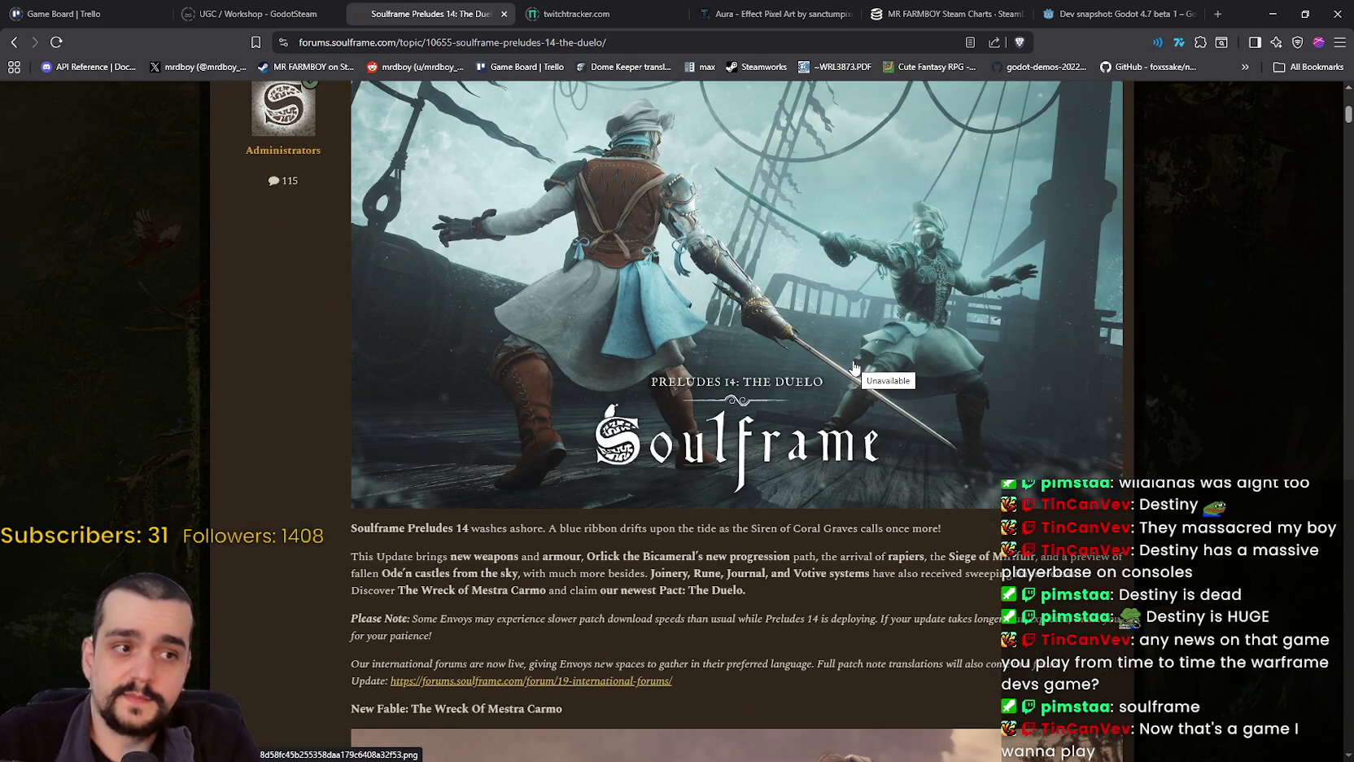
{"action": "scroll", "coordinate": [812, 267], "scroll_direction": "down", "scroll_amount": 10}
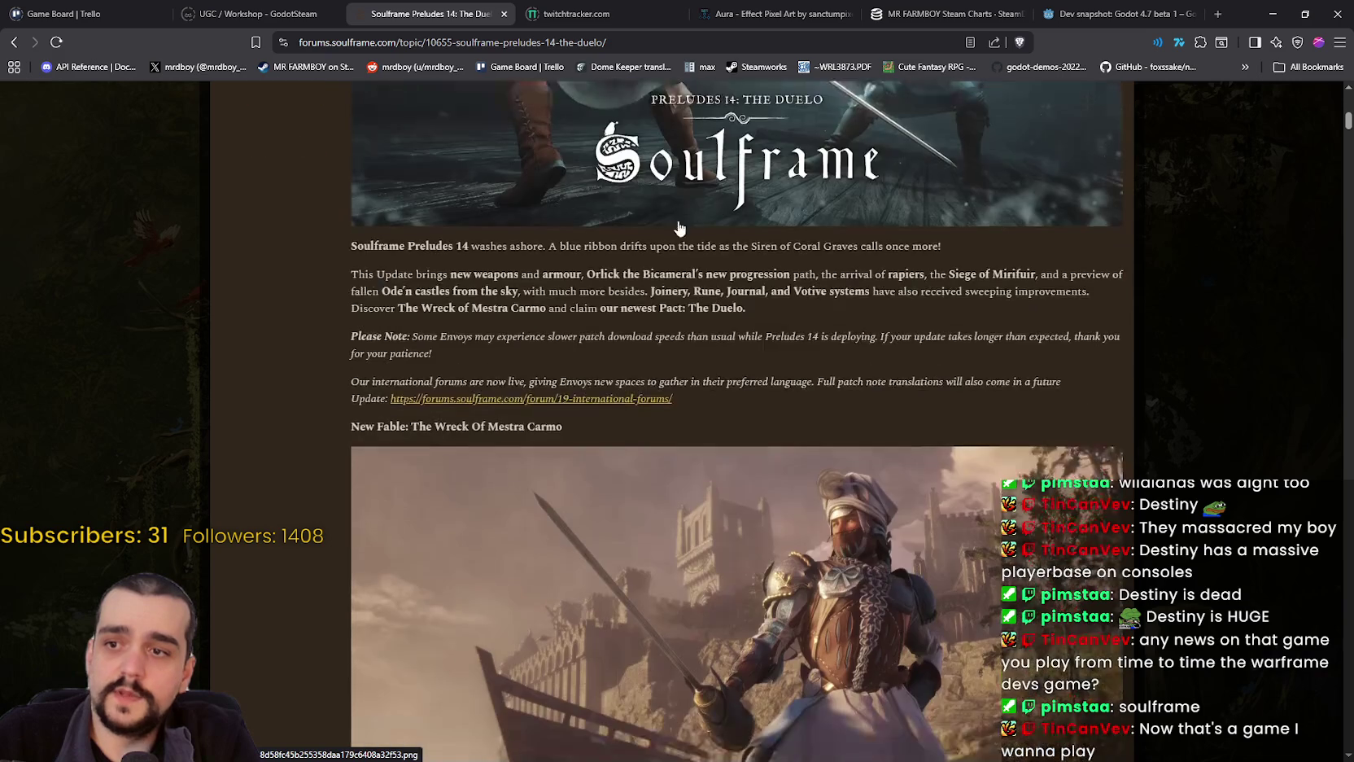
{"action": "scroll", "coordinate": [705, 390], "scroll_direction": "down", "scroll_amount": 10}
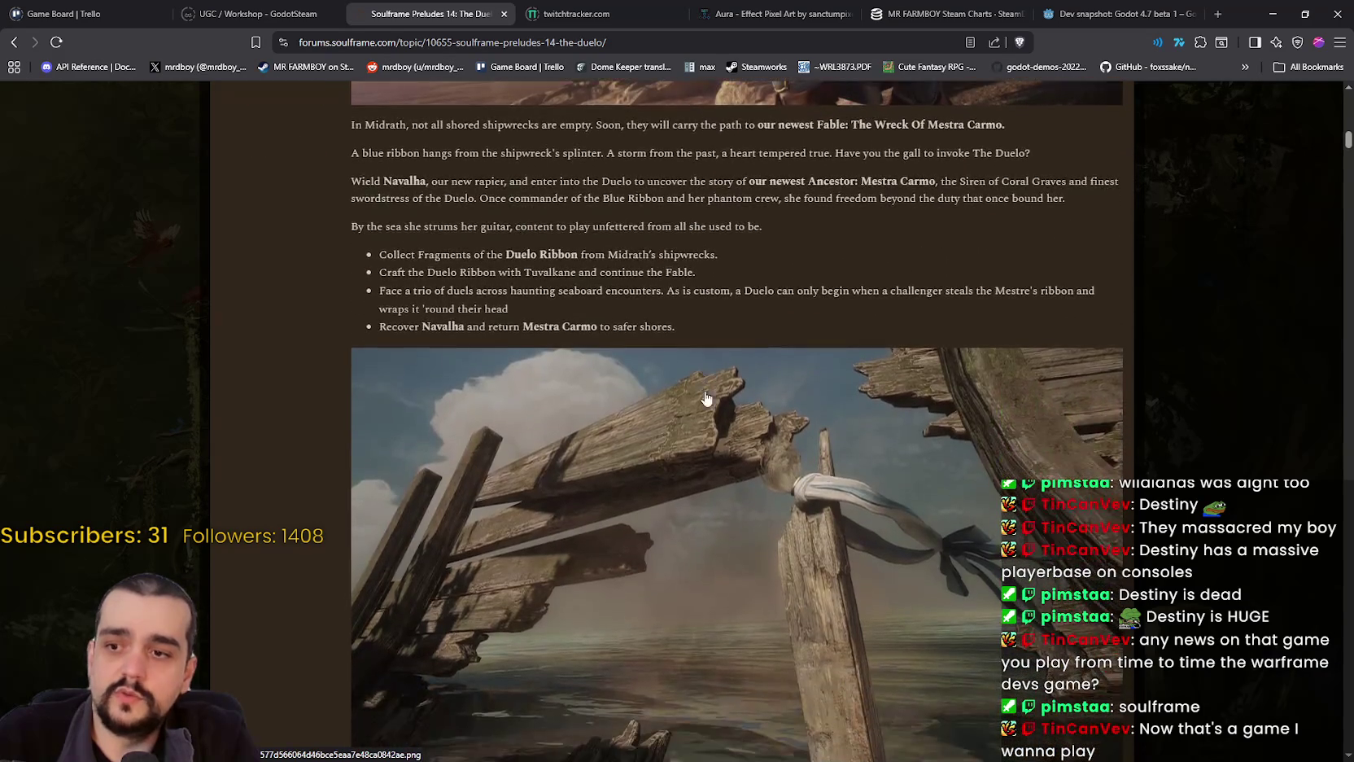
{"action": "scroll", "coordinate": [870, 504], "scroll_direction": "down", "scroll_amount": 2}
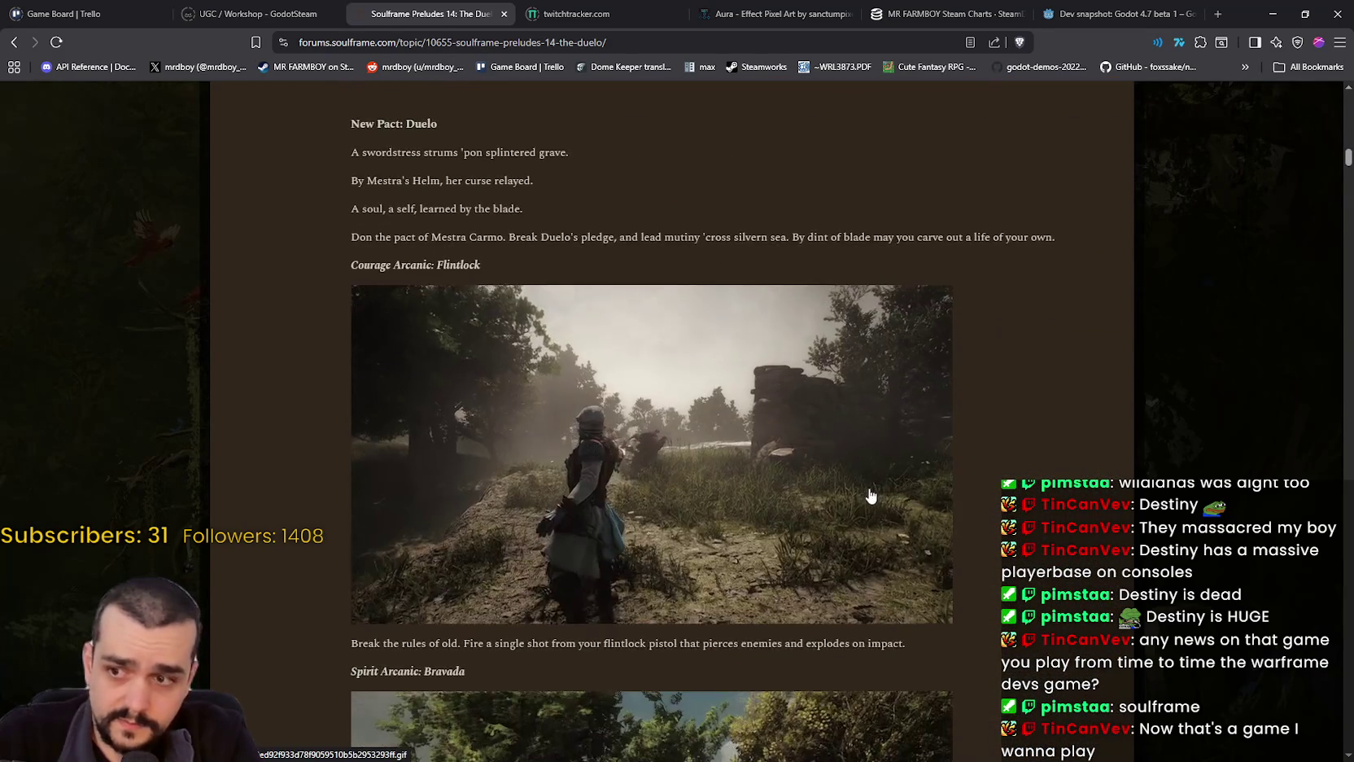
{"action": "scroll", "coordinate": [575, 437], "scroll_direction": "up", "scroll_amount": 3}
{"action": "left_click_drag", "start_coordinate": [471, 442], "coordinate": [551, 484]}
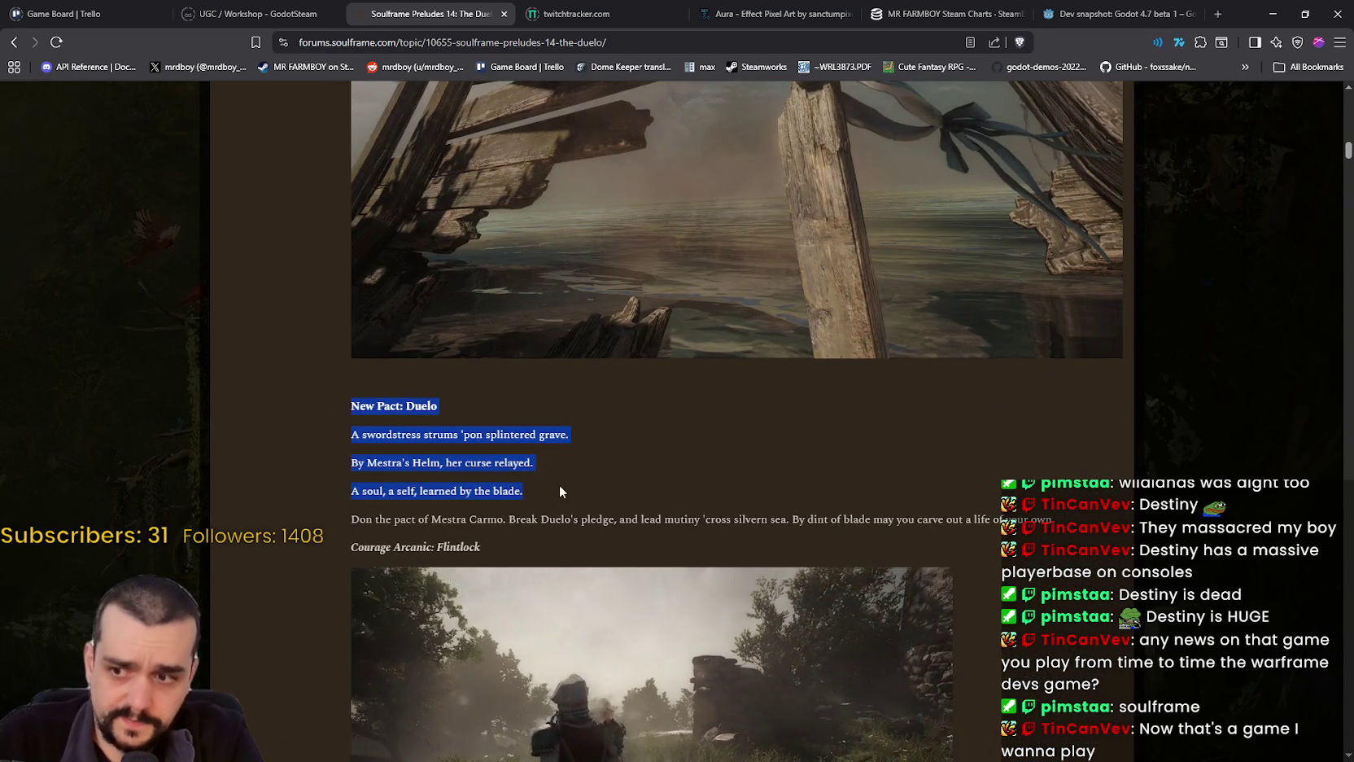
{"action": "left_click_drag", "start_coordinate": [616, 527], "coordinate": [738, 551]}
- Read on from the Skytower section down to the Mockery Updates heading and image
{"action": "scroll", "coordinate": [618, 533], "scroll_direction": "down", "scroll_amount": 3}
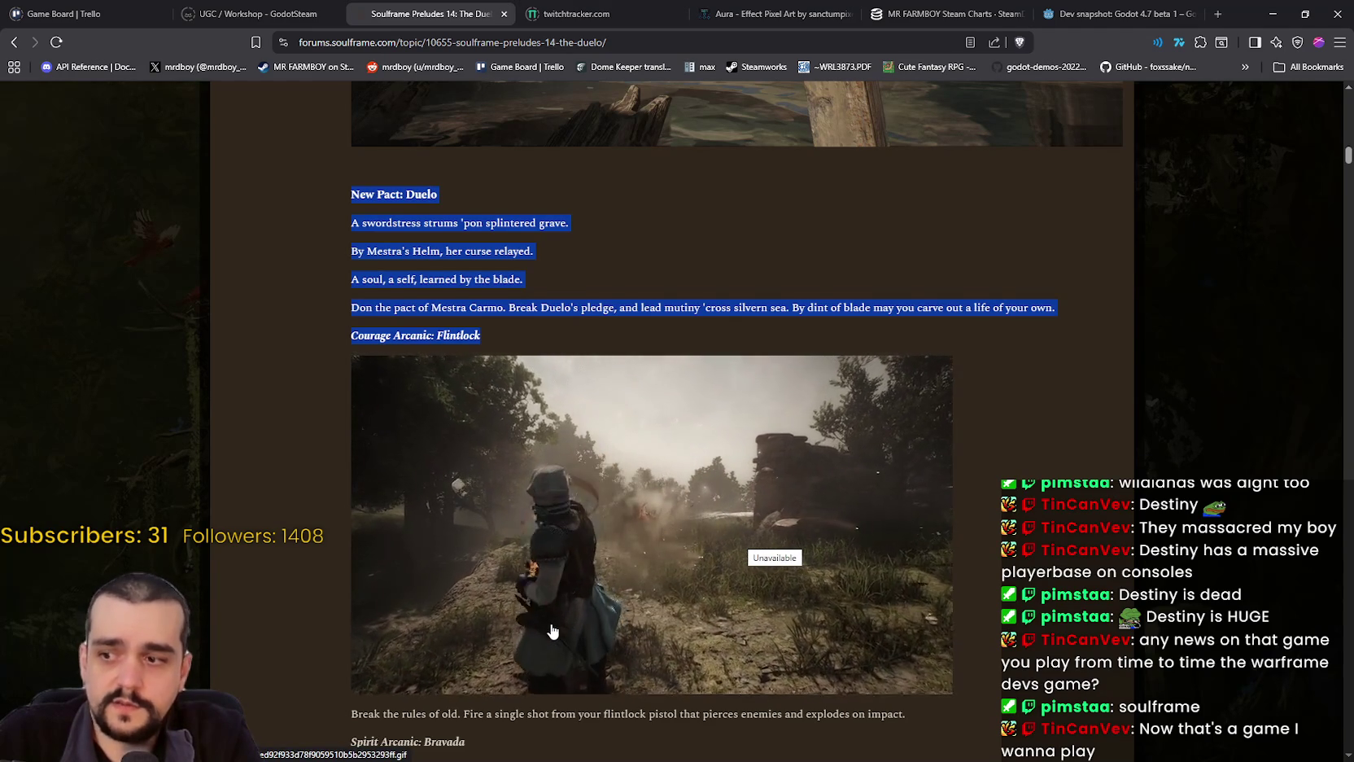
{"action": "scroll", "coordinate": [552, 631], "scroll_direction": "down", "scroll_amount": 1}
{"action": "scroll", "coordinate": [546, 622], "scroll_direction": "down", "scroll_amount": 4}
{"action": "scroll", "coordinate": [542, 591], "scroll_direction": "down", "scroll_amount": 4}
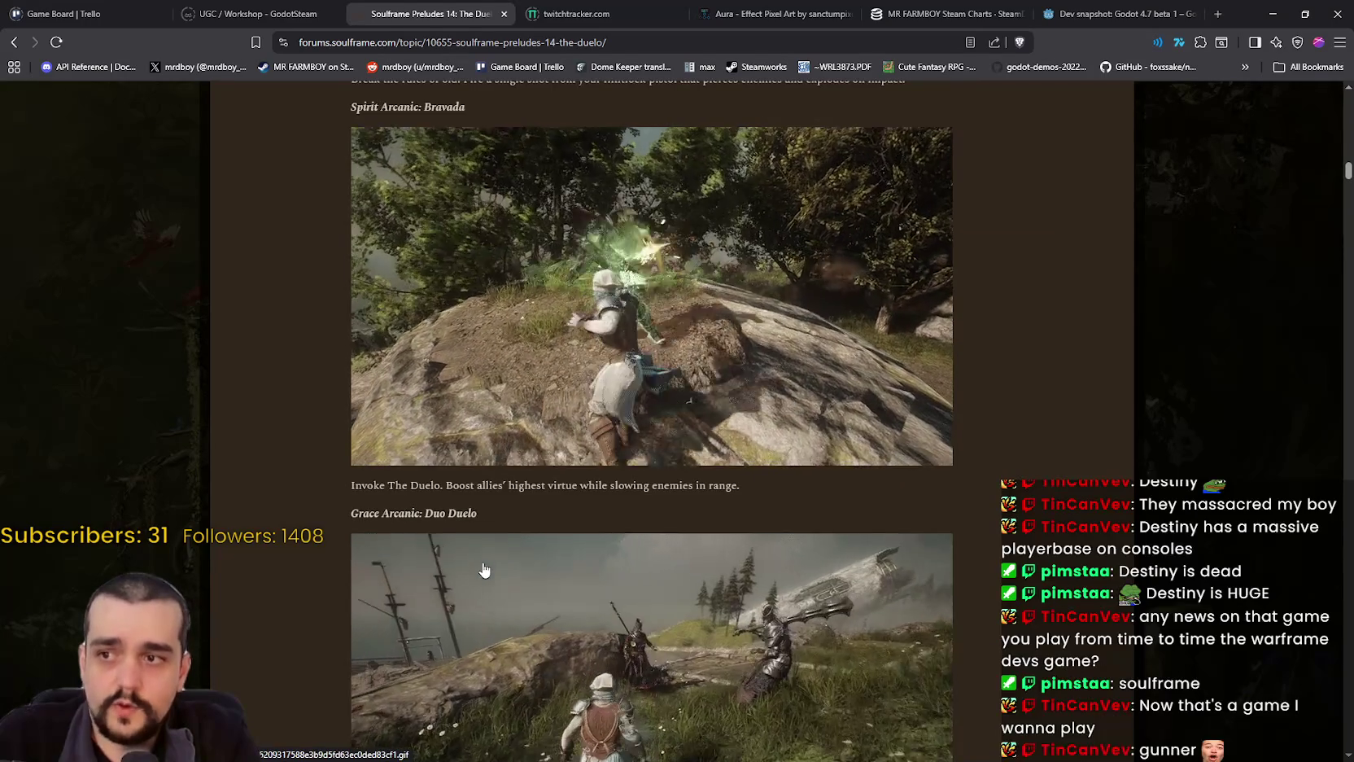
{"action": "scroll", "coordinate": [984, 559], "scroll_direction": "up", "scroll_amount": 1}
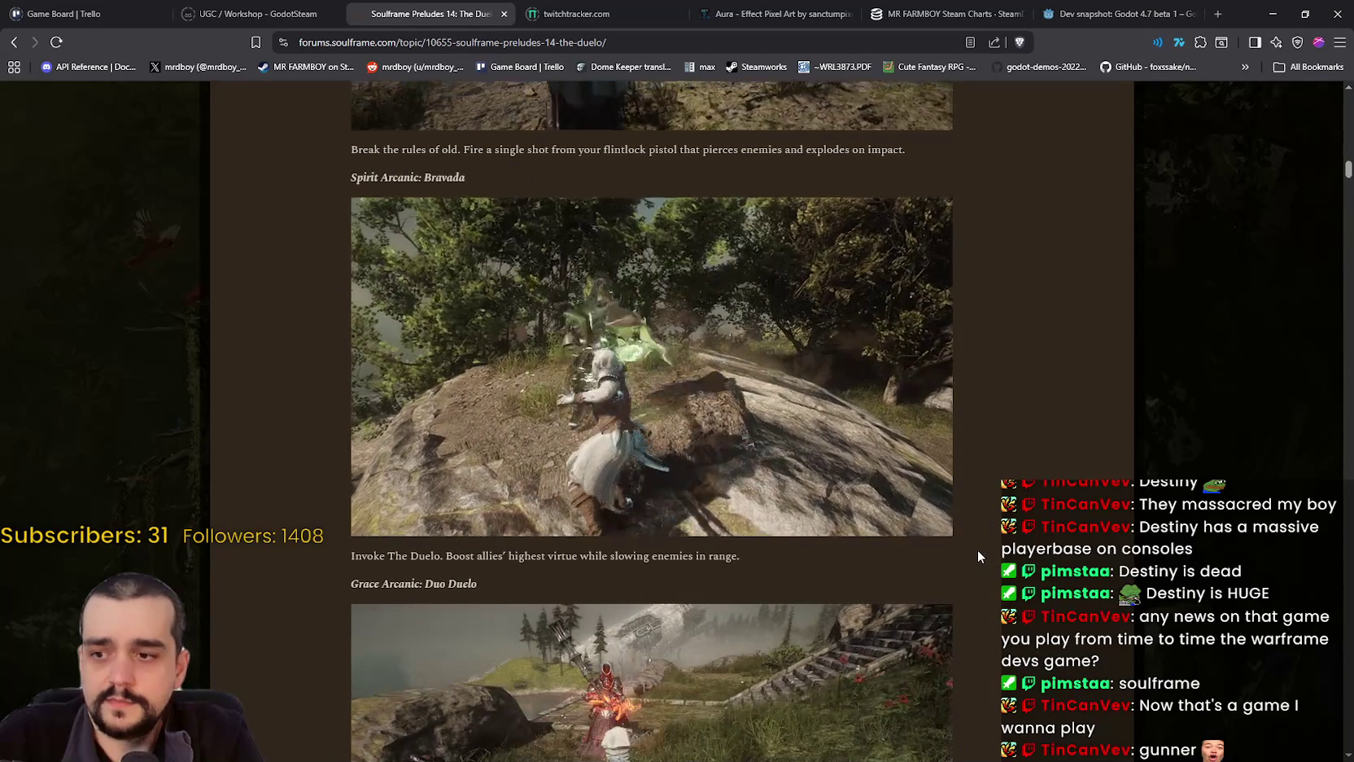
{"action": "scroll", "coordinate": [978, 549], "scroll_direction": "down", "scroll_amount": 1}
{"action": "scroll", "coordinate": [977, 550], "scroll_direction": "down", "scroll_amount": 3}
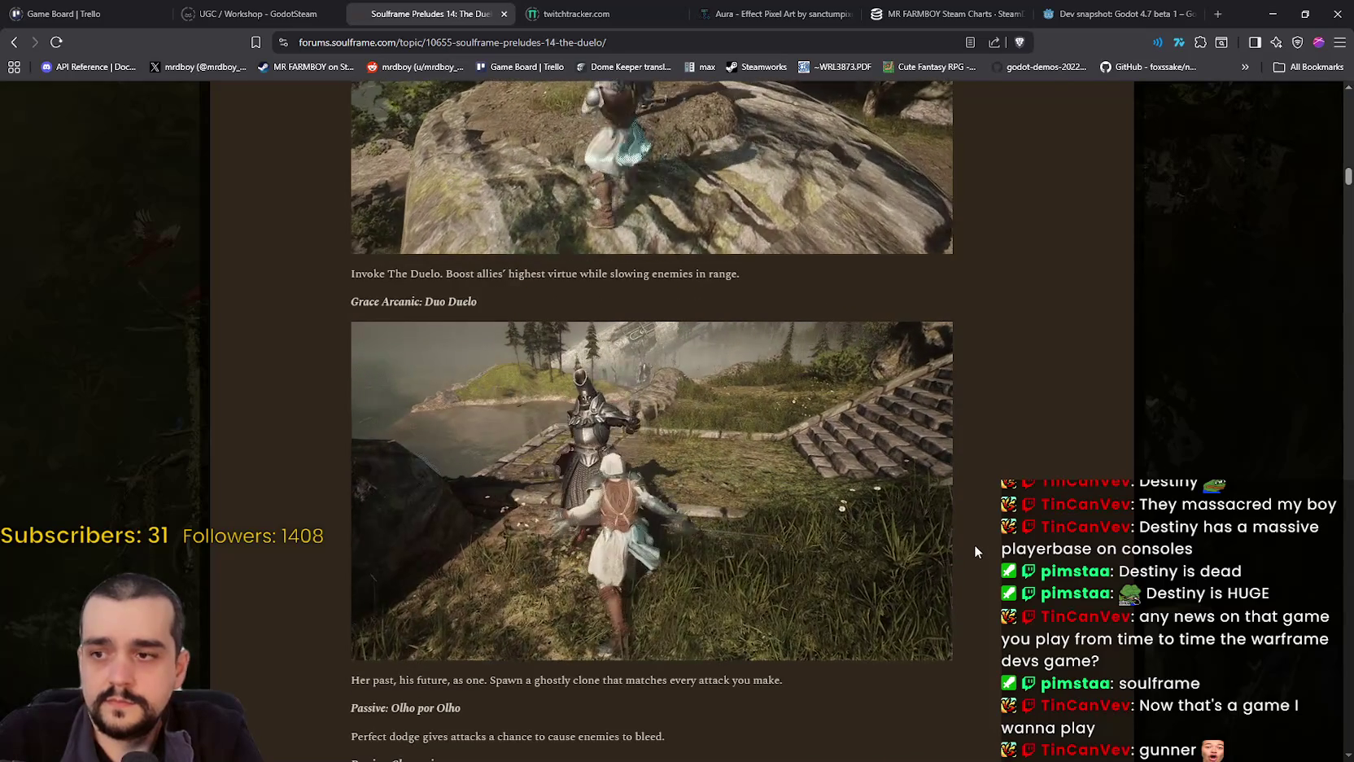
{"action": "scroll", "coordinate": [964, 525], "scroll_direction": "down", "scroll_amount": 2}
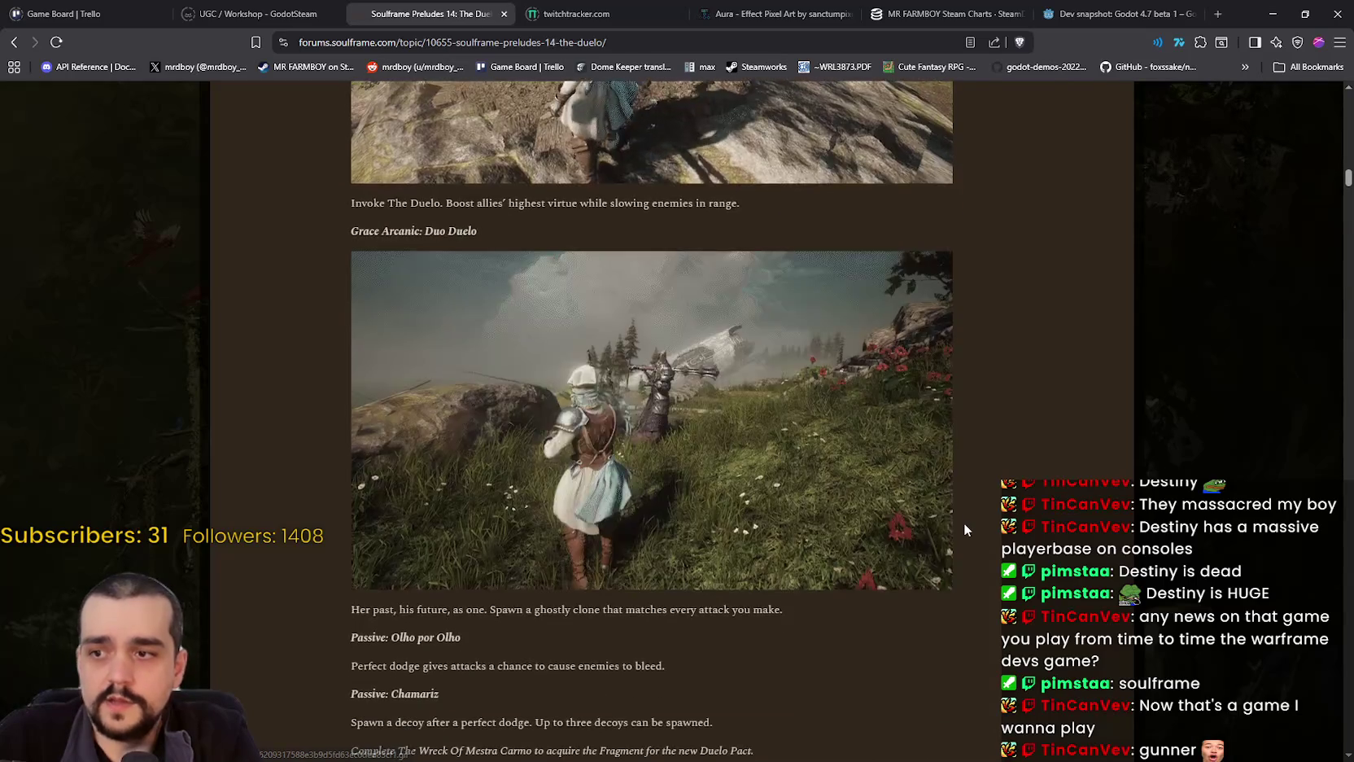
{"action": "scroll", "coordinate": [960, 529], "scroll_direction": "down", "scroll_amount": 10}
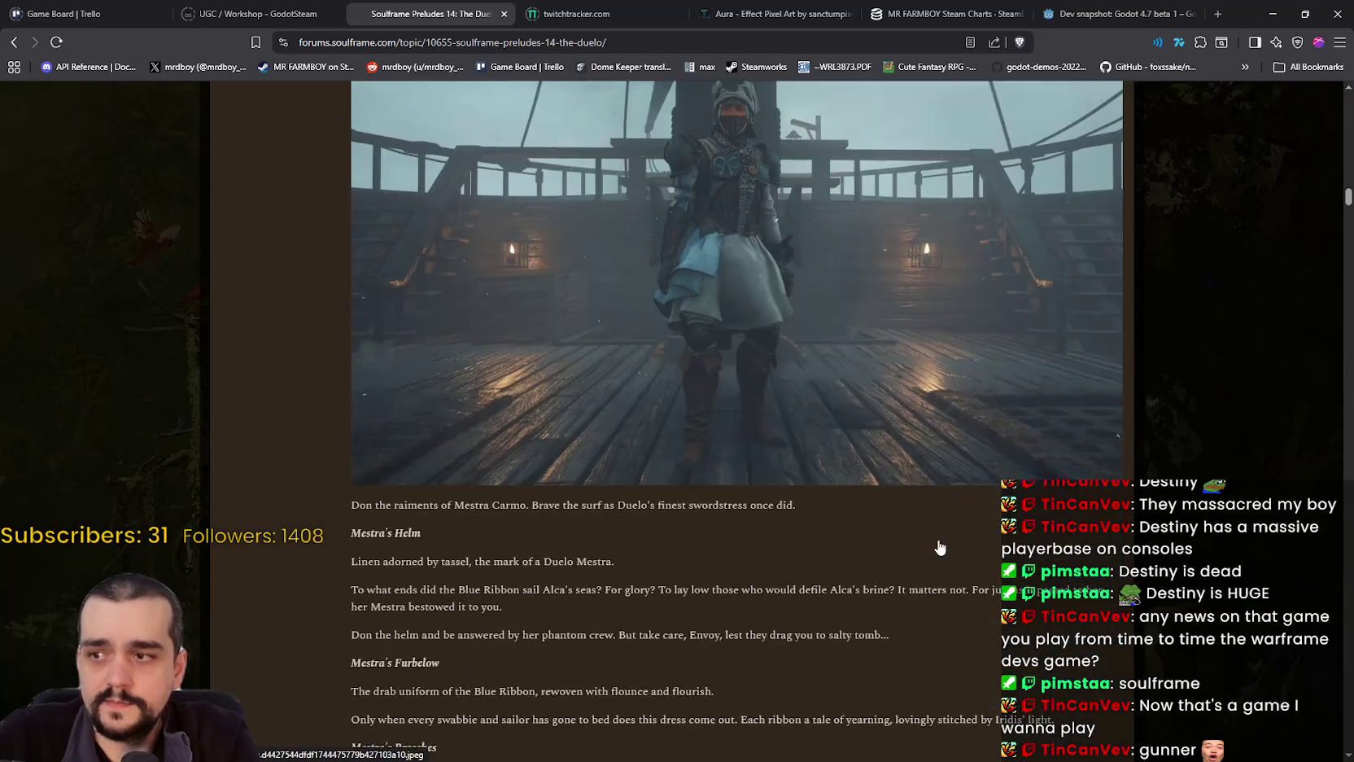
{"action": "scroll", "coordinate": [936, 537], "scroll_direction": "down", "scroll_amount": 3}
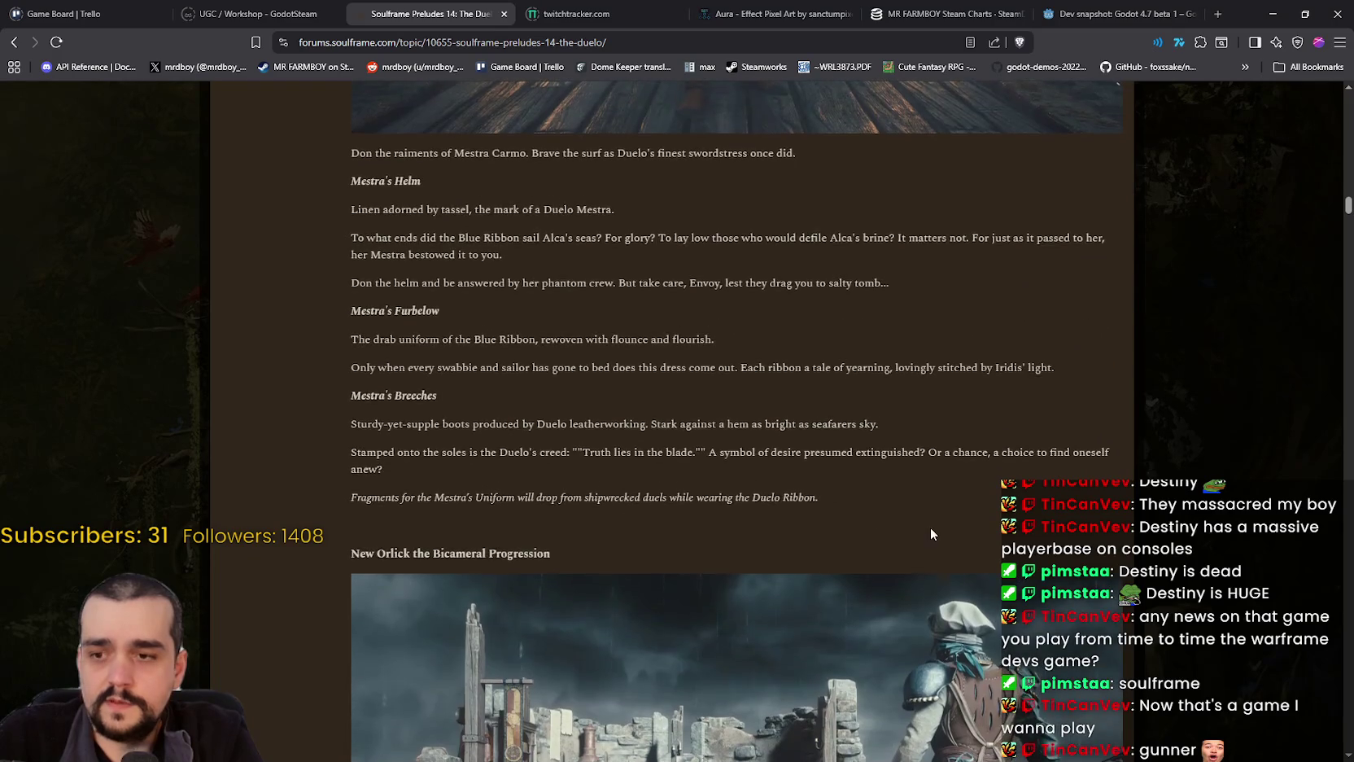
{"action": "scroll", "coordinate": [932, 533], "scroll_direction": "down", "scroll_amount": 2}
{"action": "scroll", "coordinate": [932, 533], "scroll_direction": "down", "scroll_amount": 3}
{"action": "scroll", "coordinate": [926, 533], "scroll_direction": "down", "scroll_amount": 3}
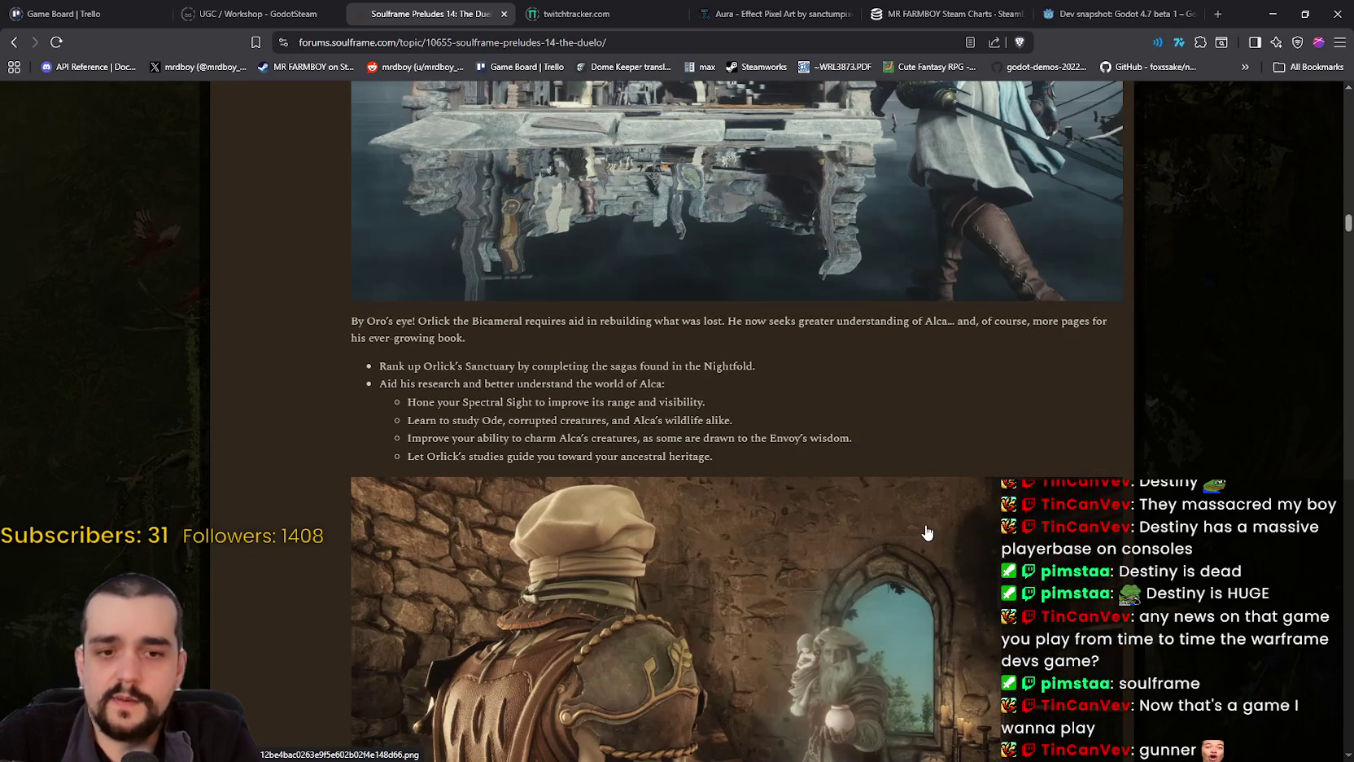
{"action": "scroll", "coordinate": [923, 529], "scroll_direction": "down", "scroll_amount": 8}
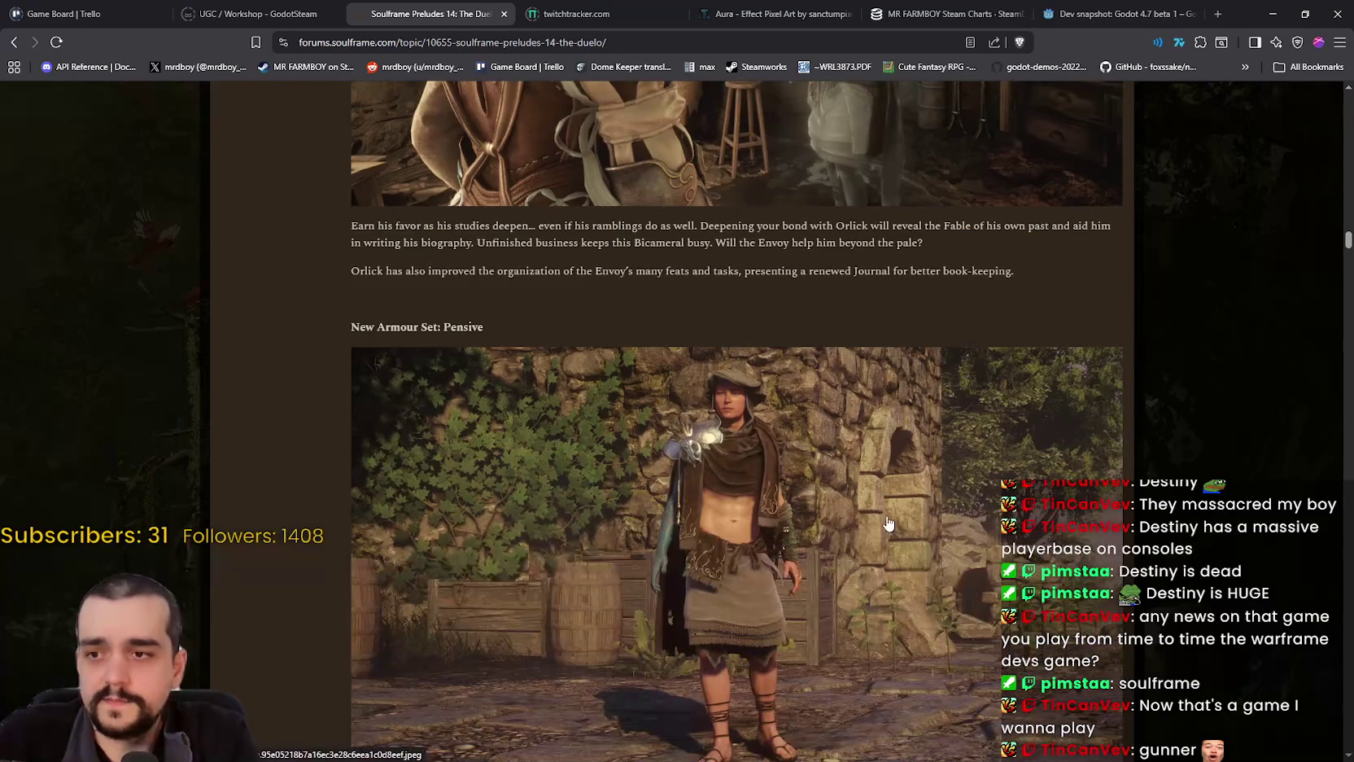
{"action": "scroll", "coordinate": [889, 523], "scroll_direction": "down", "scroll_amount": 15}
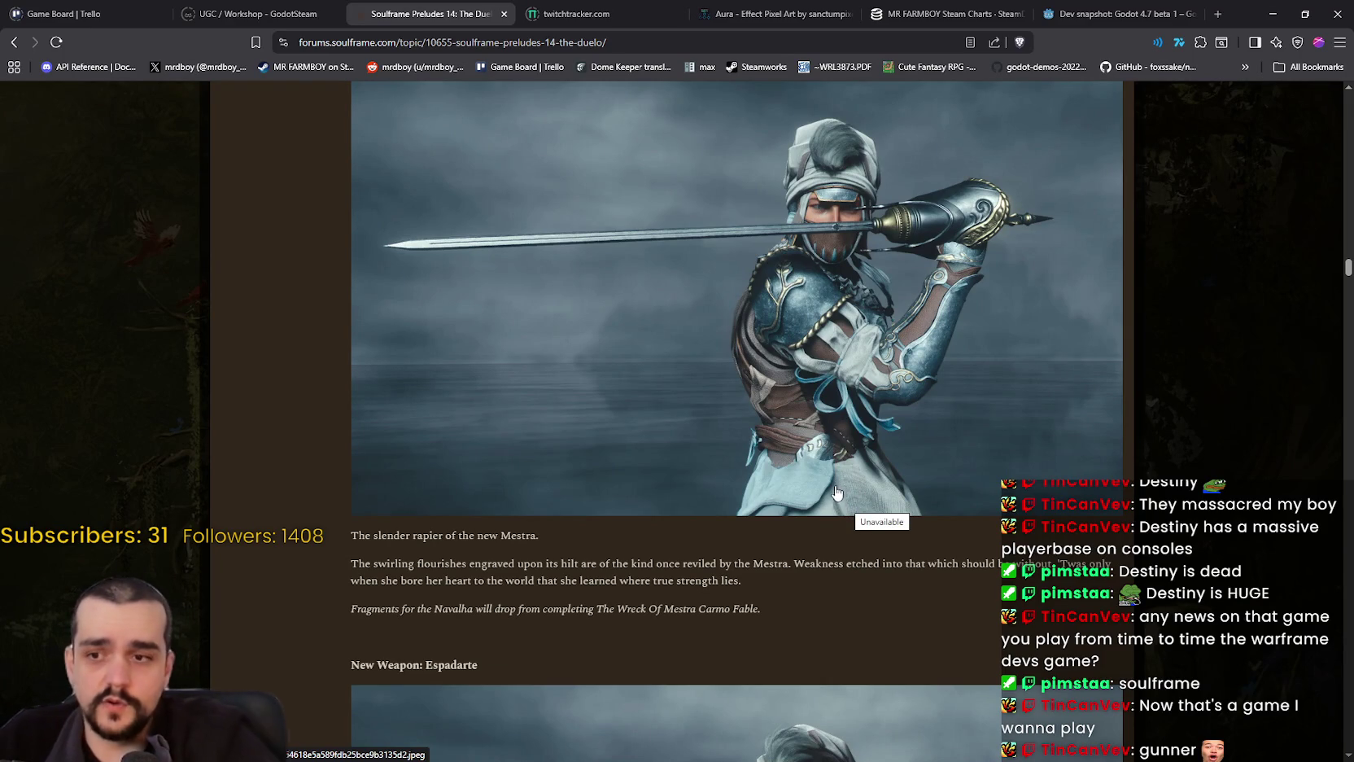
{"action": "scroll", "coordinate": [775, 524], "scroll_direction": "down", "scroll_amount": 1}
{"action": "scroll", "coordinate": [770, 528], "scroll_direction": "down", "scroll_amount": 2}
{"action": "scroll", "coordinate": [777, 528], "scroll_direction": "up", "scroll_amount": 4}
{"action": "scroll", "coordinate": [777, 530], "scroll_direction": "up", "scroll_amount": 3}
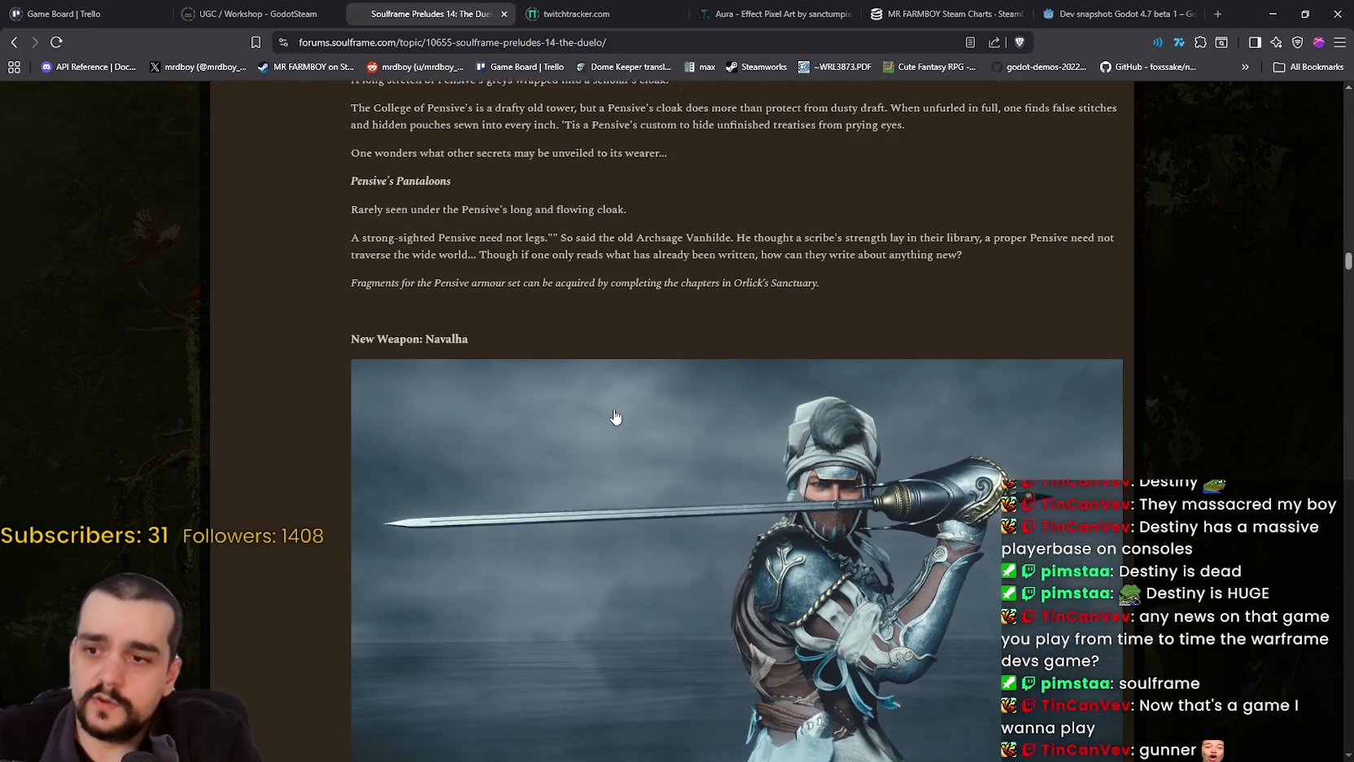
{"action": "scroll", "coordinate": [616, 417], "scroll_direction": "down", "scroll_amount": 8}
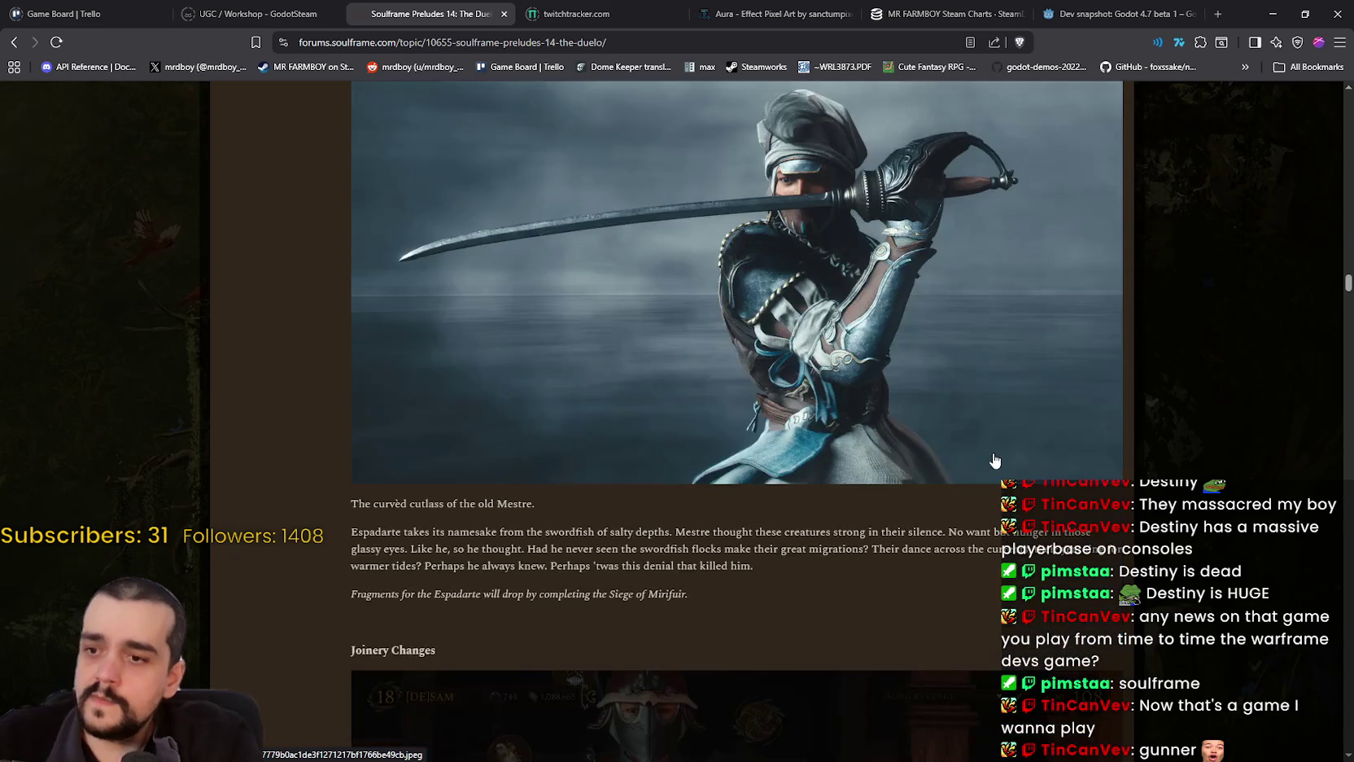
{"action": "scroll", "coordinate": [995, 461], "scroll_direction": "down", "scroll_amount": 4}
{"action": "scroll", "coordinate": [993, 456], "scroll_direction": "down", "scroll_amount": 5}
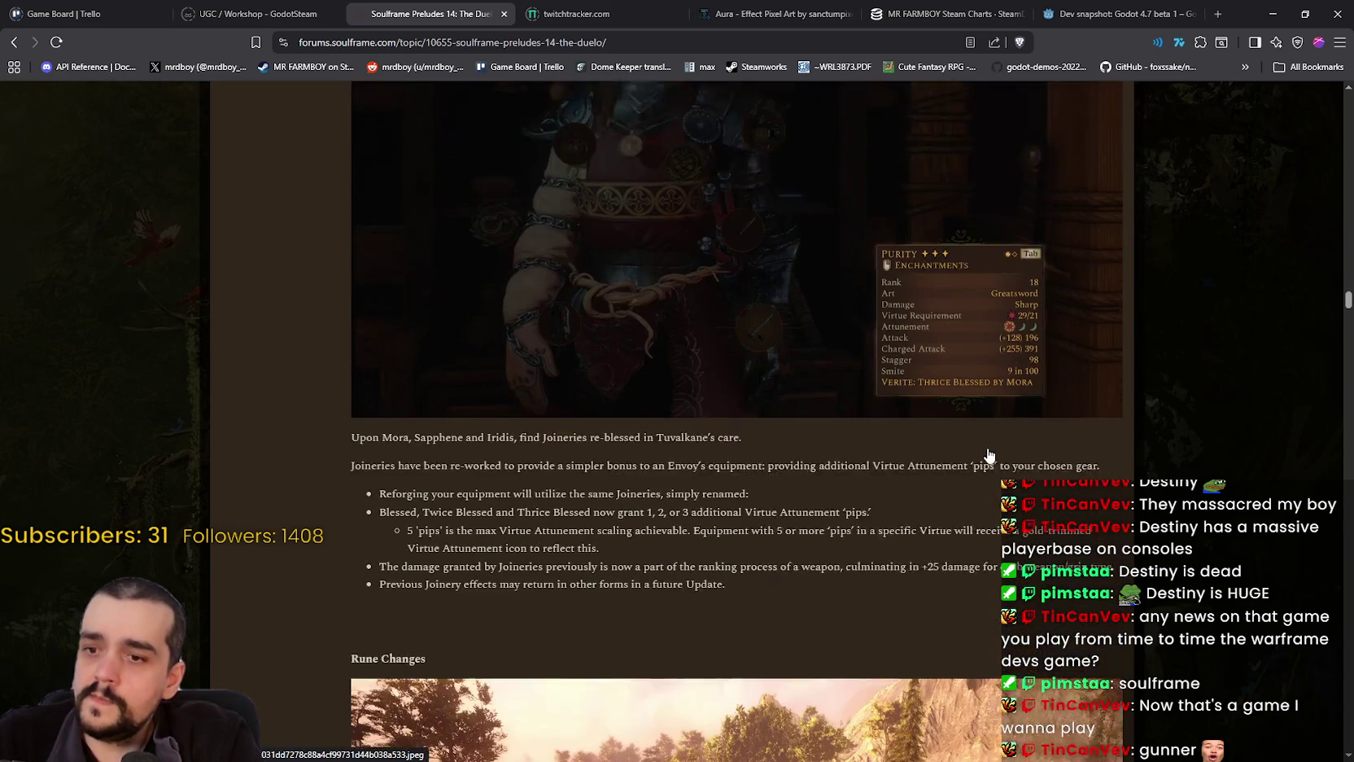
{"action": "scroll", "coordinate": [987, 449], "scroll_direction": "up", "scroll_amount": 3}
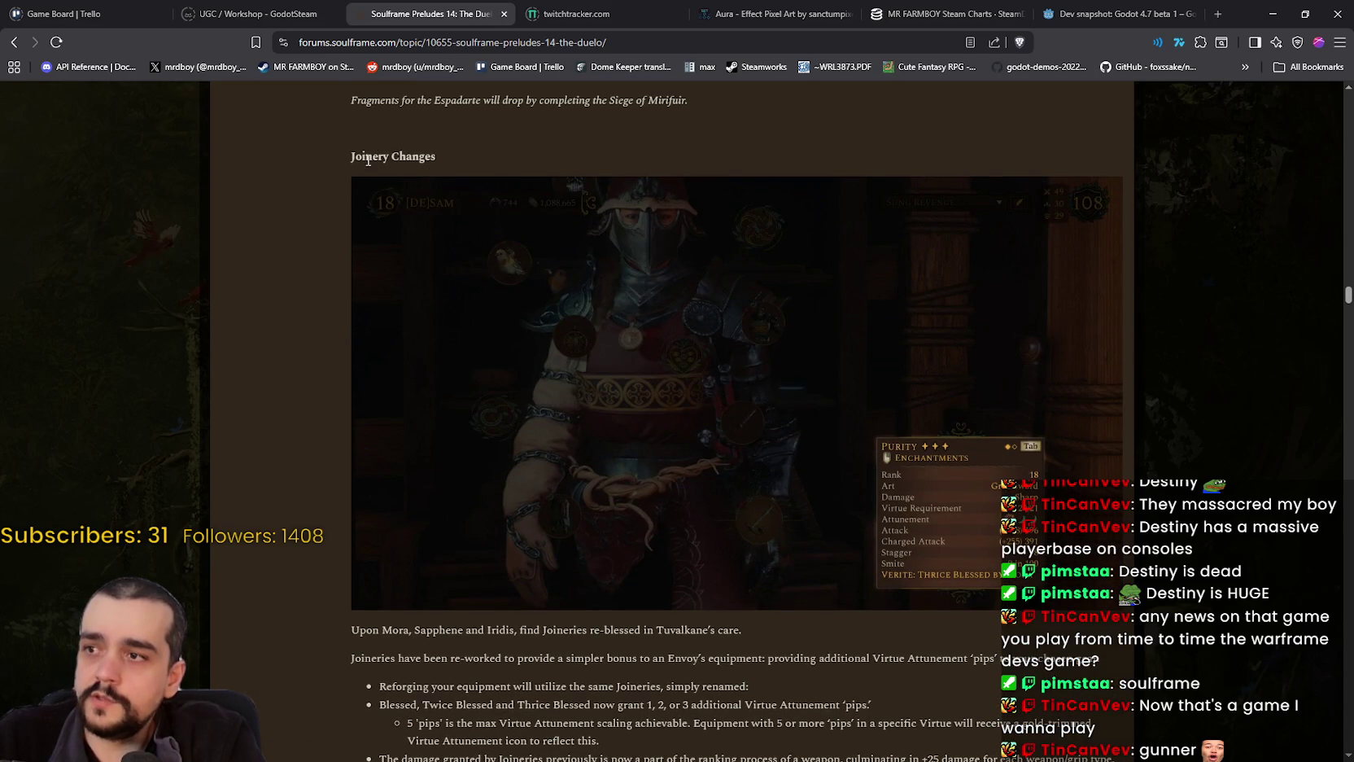
{"action": "scroll", "coordinate": [933, 546], "scroll_direction": "down", "scroll_amount": 8}
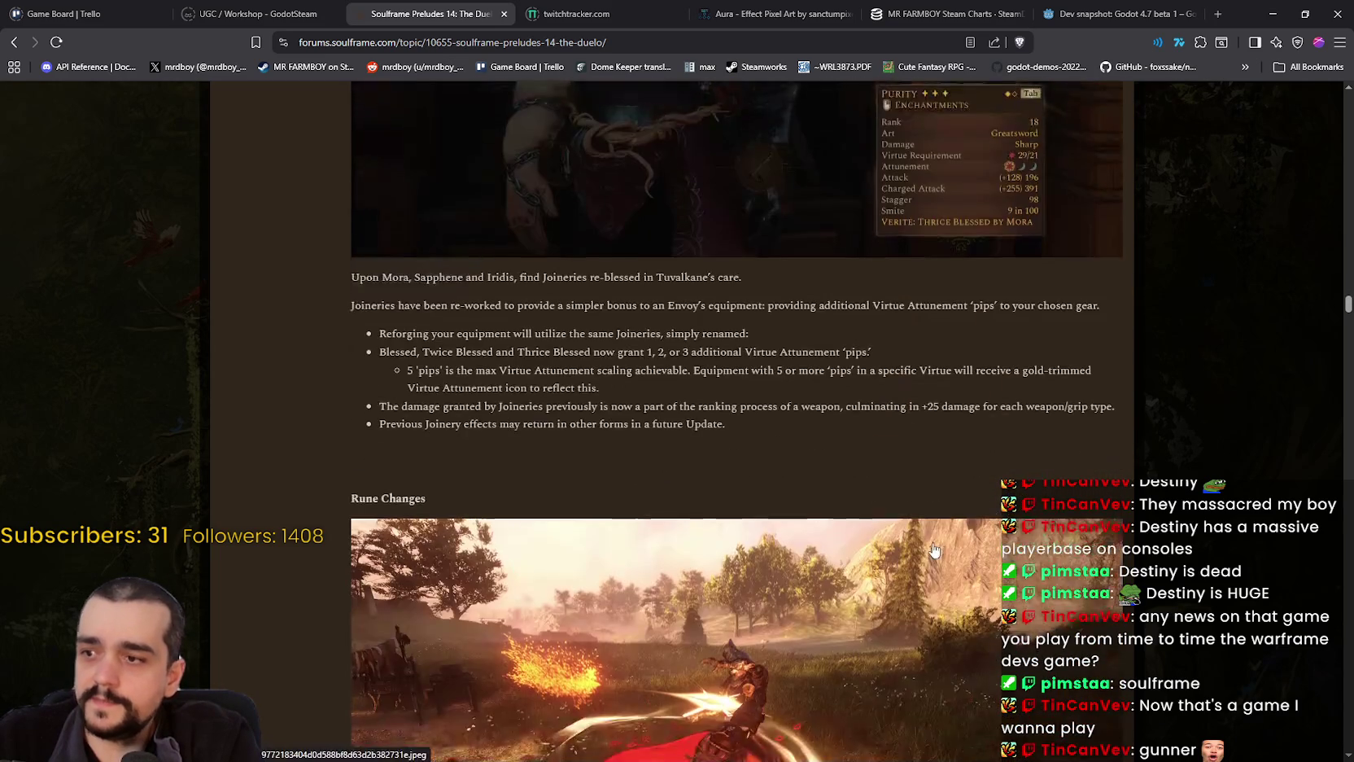
{"action": "scroll", "coordinate": [933, 548], "scroll_direction": "down", "scroll_amount": 10}
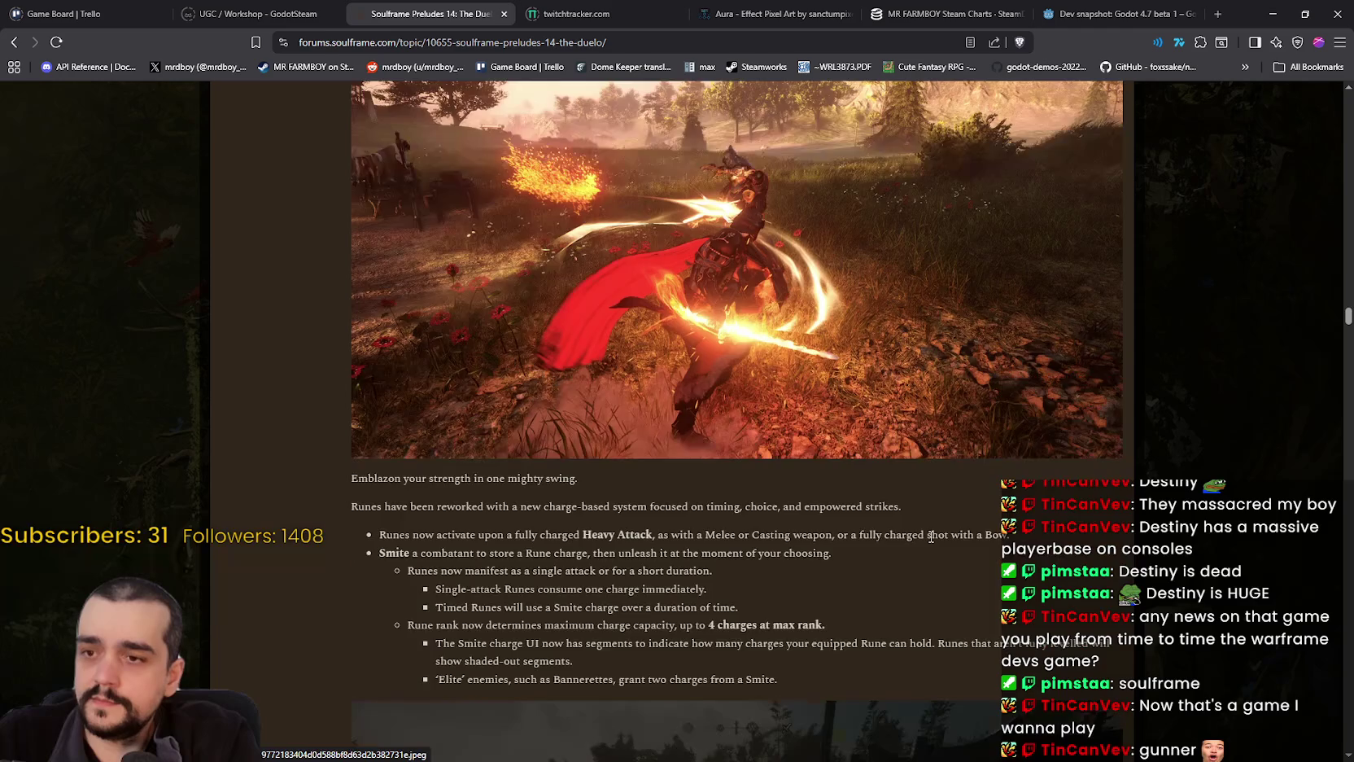
{"action": "scroll", "coordinate": [931, 542], "scroll_direction": "down", "scroll_amount": 3}
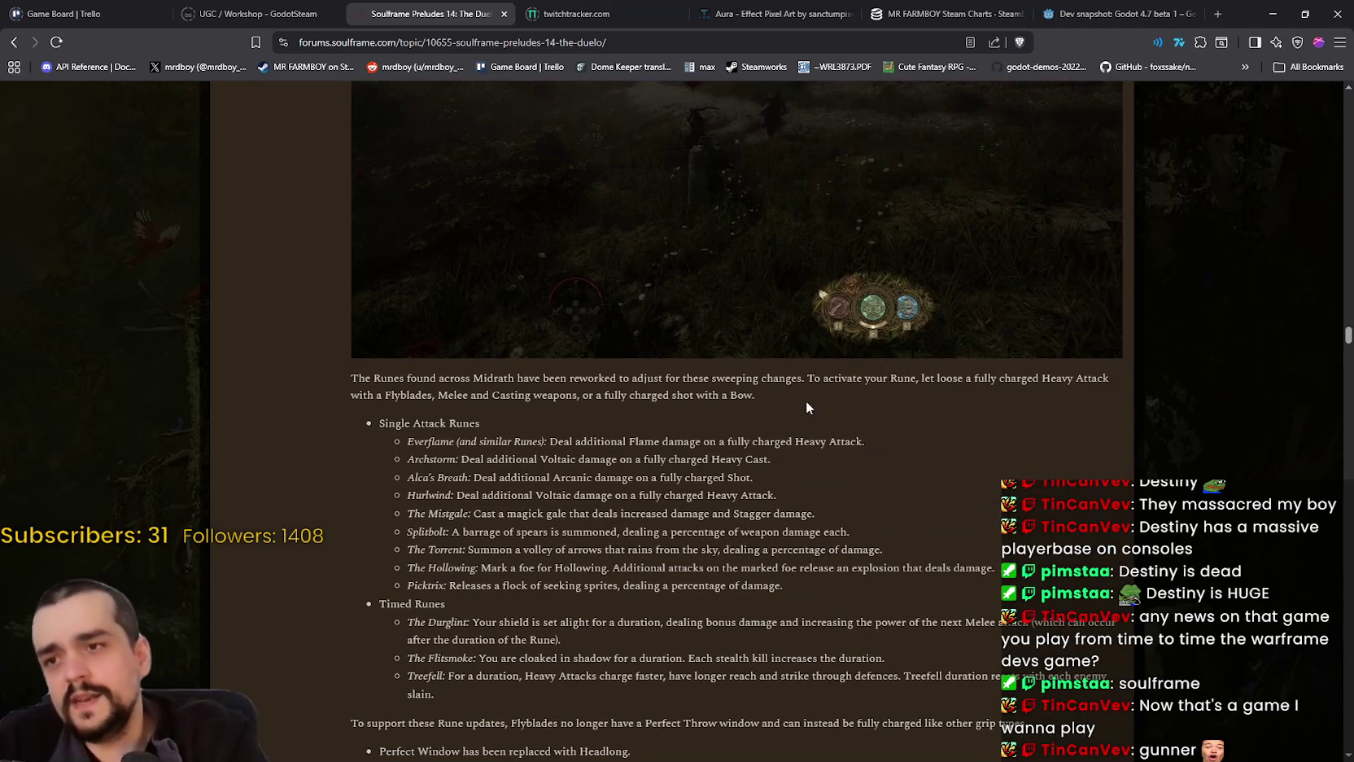
{"action": "scroll", "coordinate": [692, 441], "scroll_direction": "down", "scroll_amount": 15}
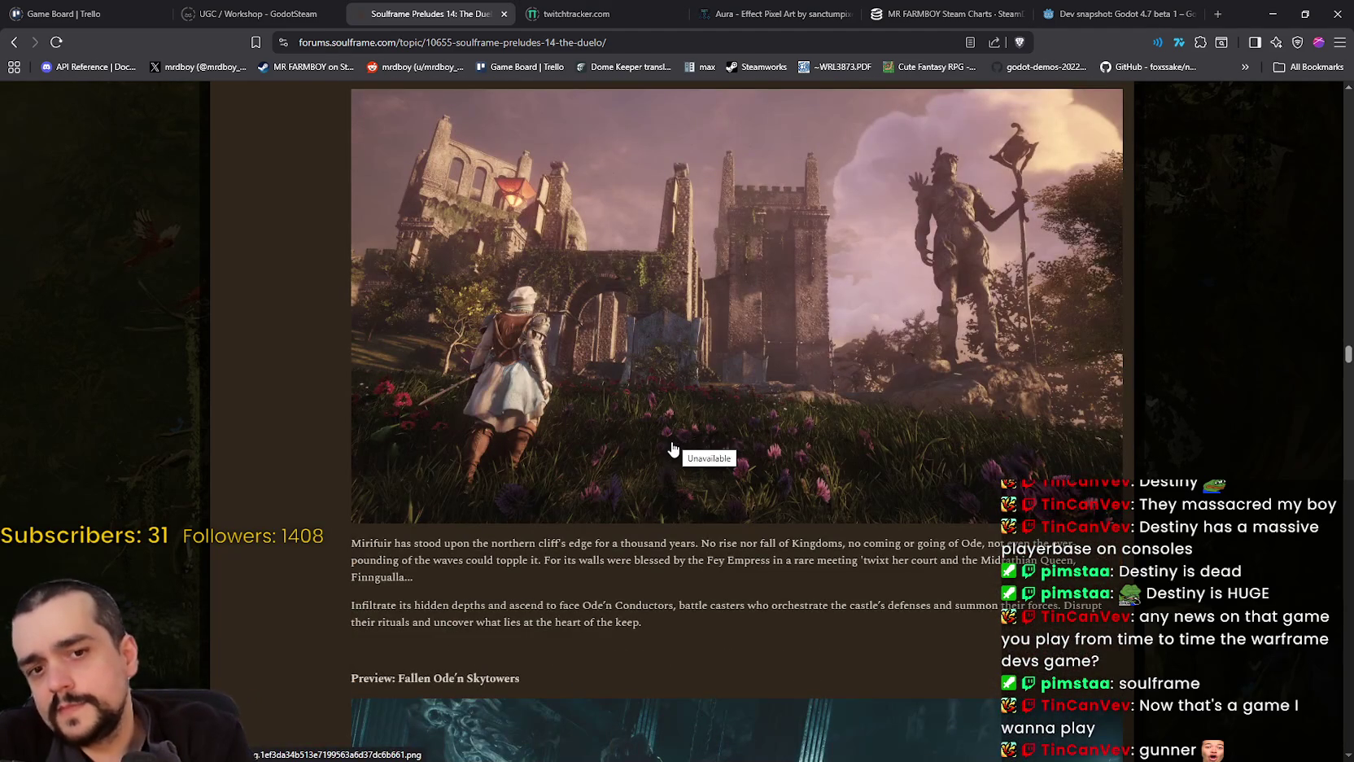
{"action": "scroll", "coordinate": [676, 446], "scroll_direction": "down", "scroll_amount": 5}
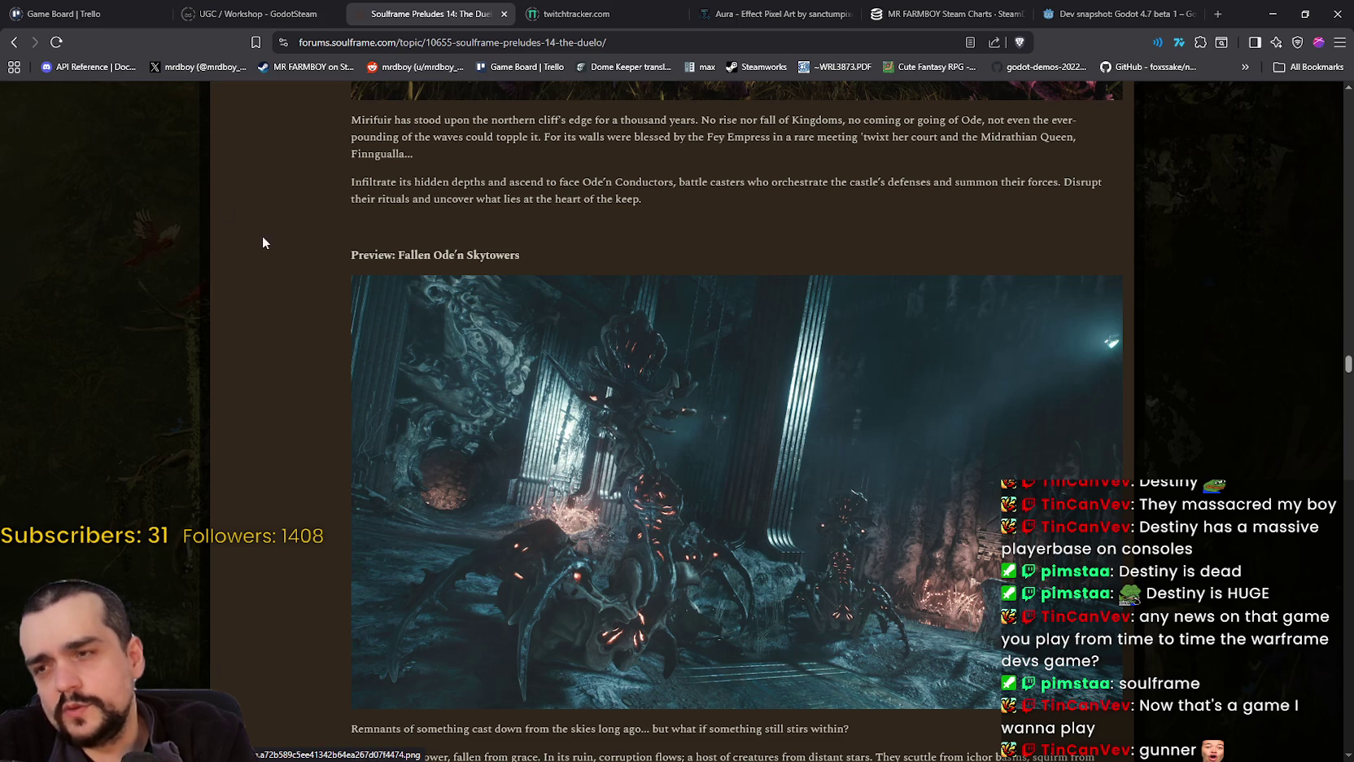
{"action": "scroll", "coordinate": [635, 489], "scroll_direction": "down", "scroll_amount": 5}
{"action": "scroll", "coordinate": [636, 490], "scroll_direction": "down", "scroll_amount": 2}
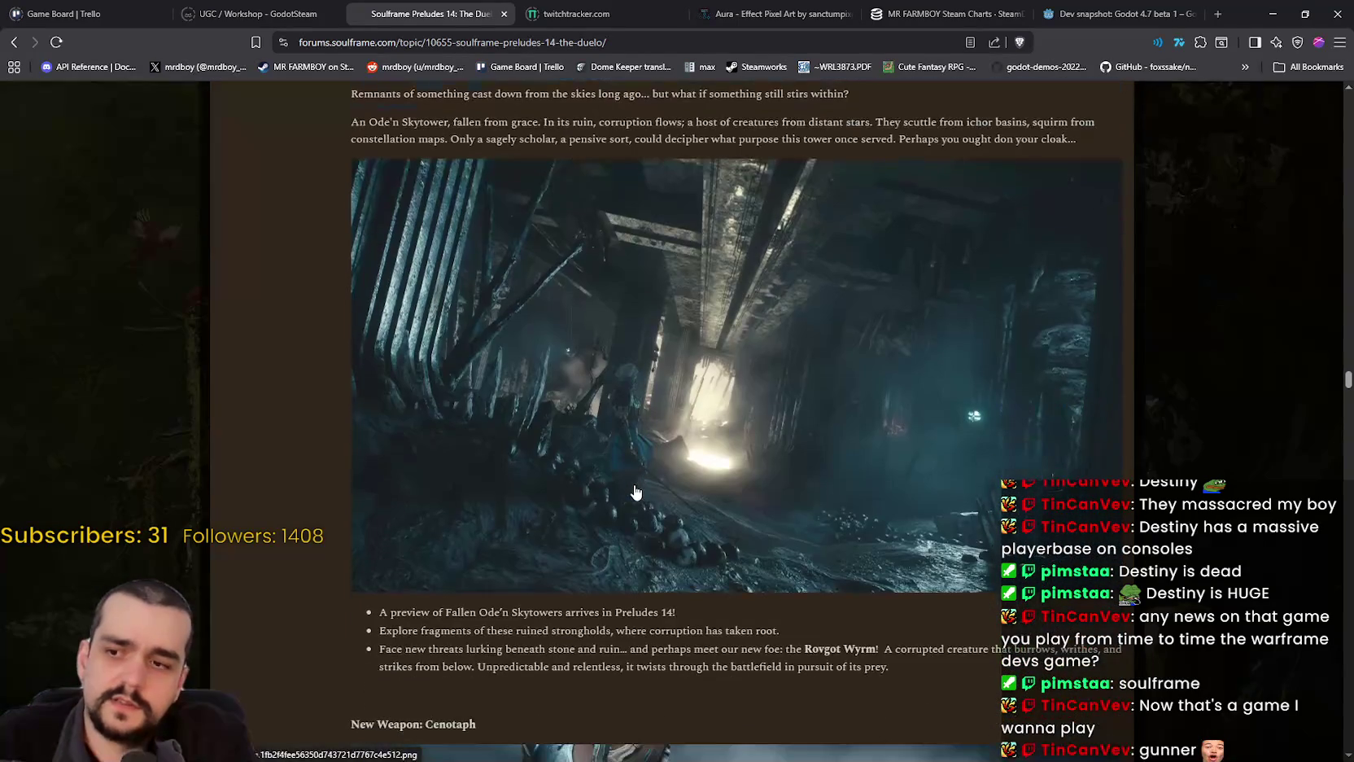
{"action": "scroll", "coordinate": [984, 736], "scroll_direction": "down", "scroll_amount": 4}
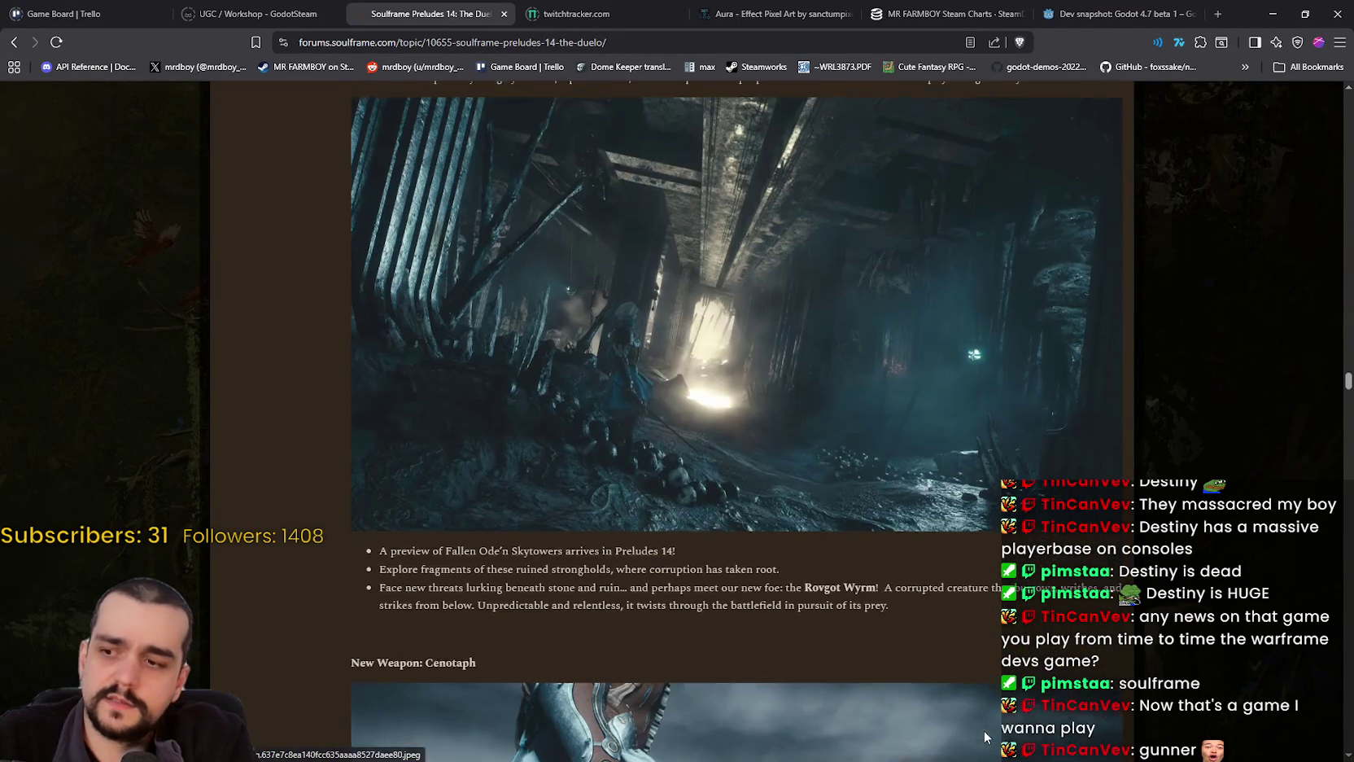
{"action": "scroll", "coordinate": [984, 733], "scroll_direction": "down", "scroll_amount": 9}
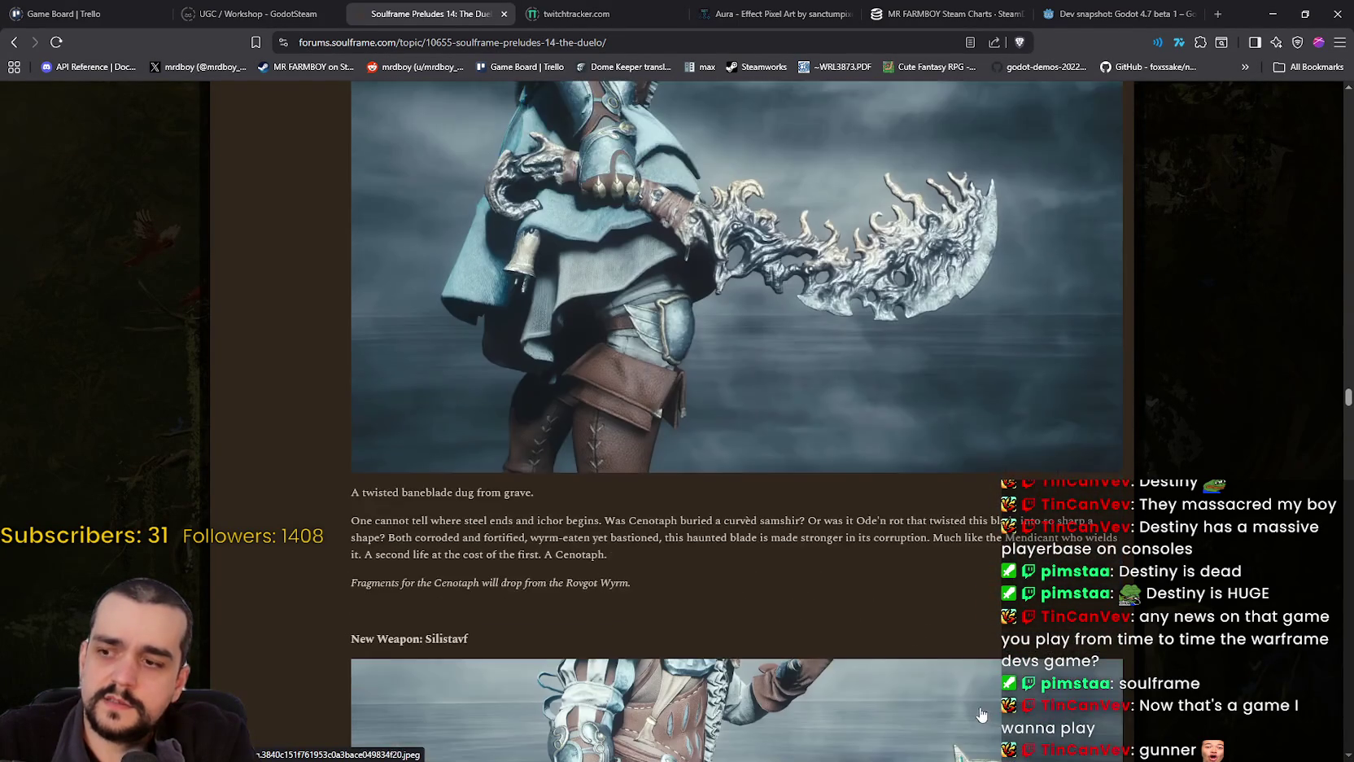
{"action": "scroll", "coordinate": [977, 706], "scroll_direction": "down", "scroll_amount": 15}
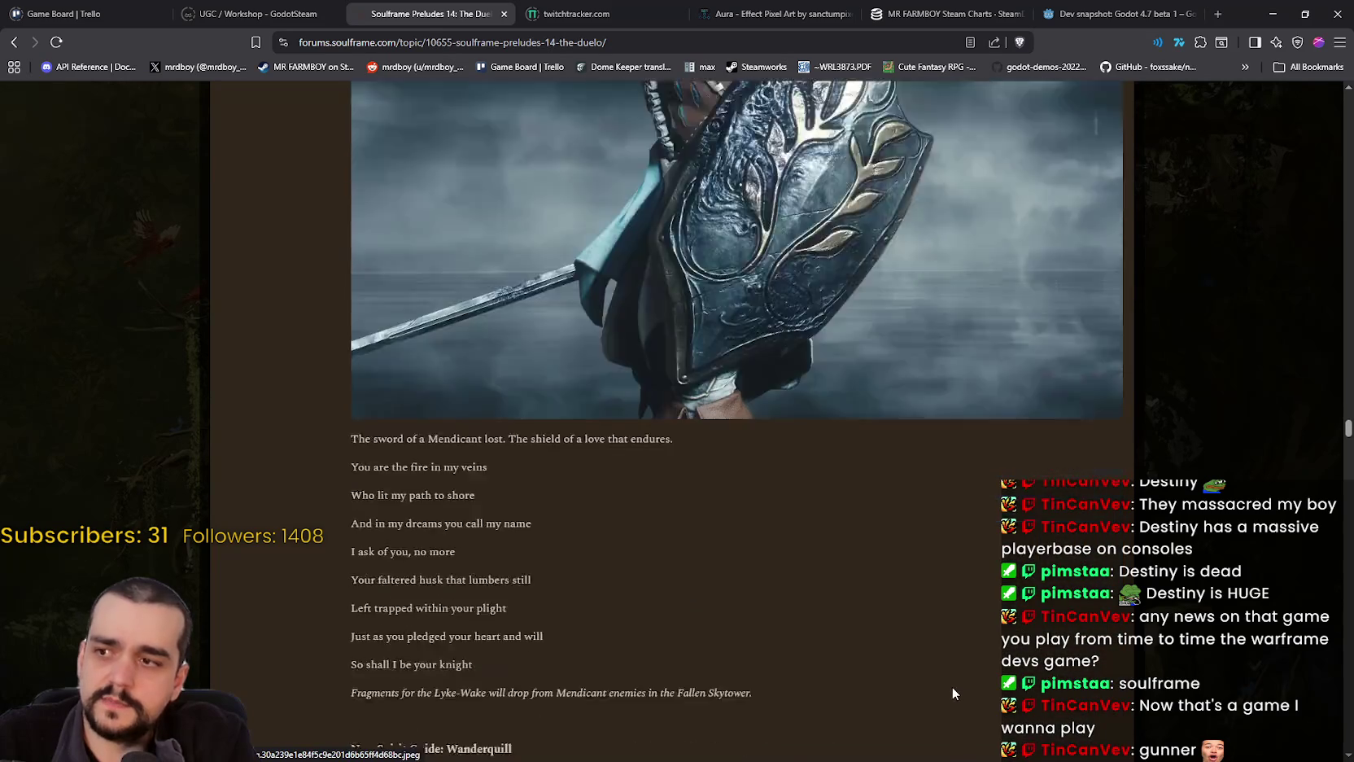
{"action": "scroll", "coordinate": [952, 693], "scroll_direction": "down", "scroll_amount": 5}
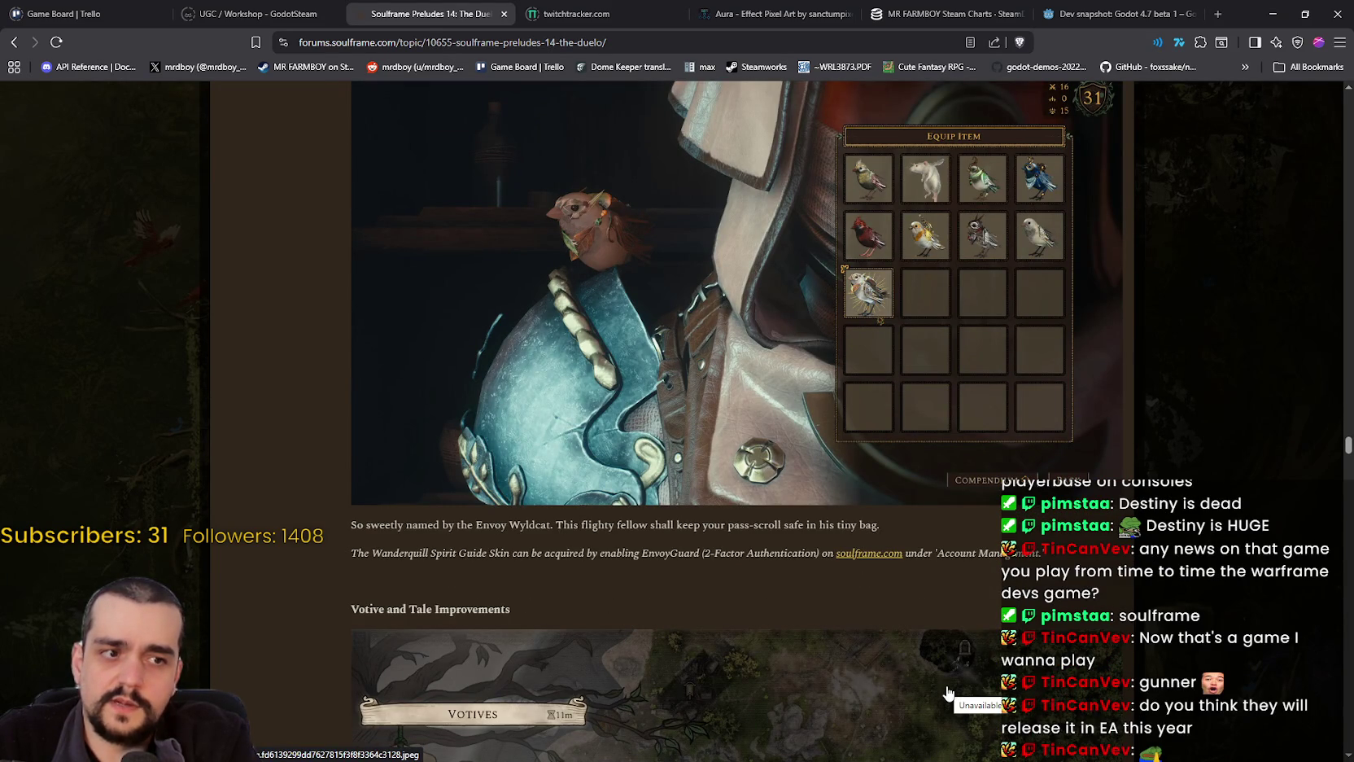
{"action": "scroll", "coordinate": [936, 680], "scroll_direction": "down", "scroll_amount": 10}
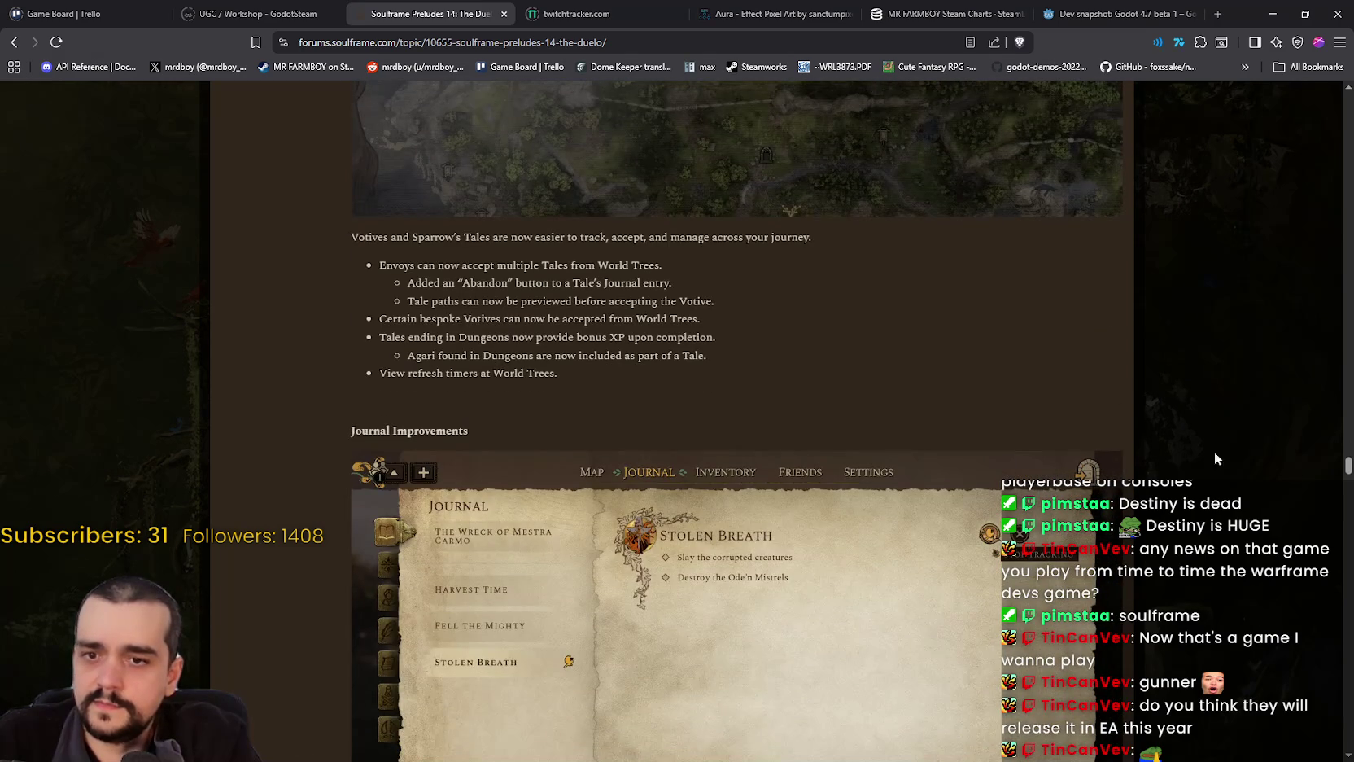
{"action": "mouse_move", "coordinate": [1349, 467]}
{"action": "left_mouse_down"}
{"action": "mouse_move", "coordinate": [1331, 513]}
{"action": "mouse_move", "coordinate": [1306, 526]}
{"action": "mouse_move", "coordinate": [1299, 499]}
{"action": "left_mouse_up"}
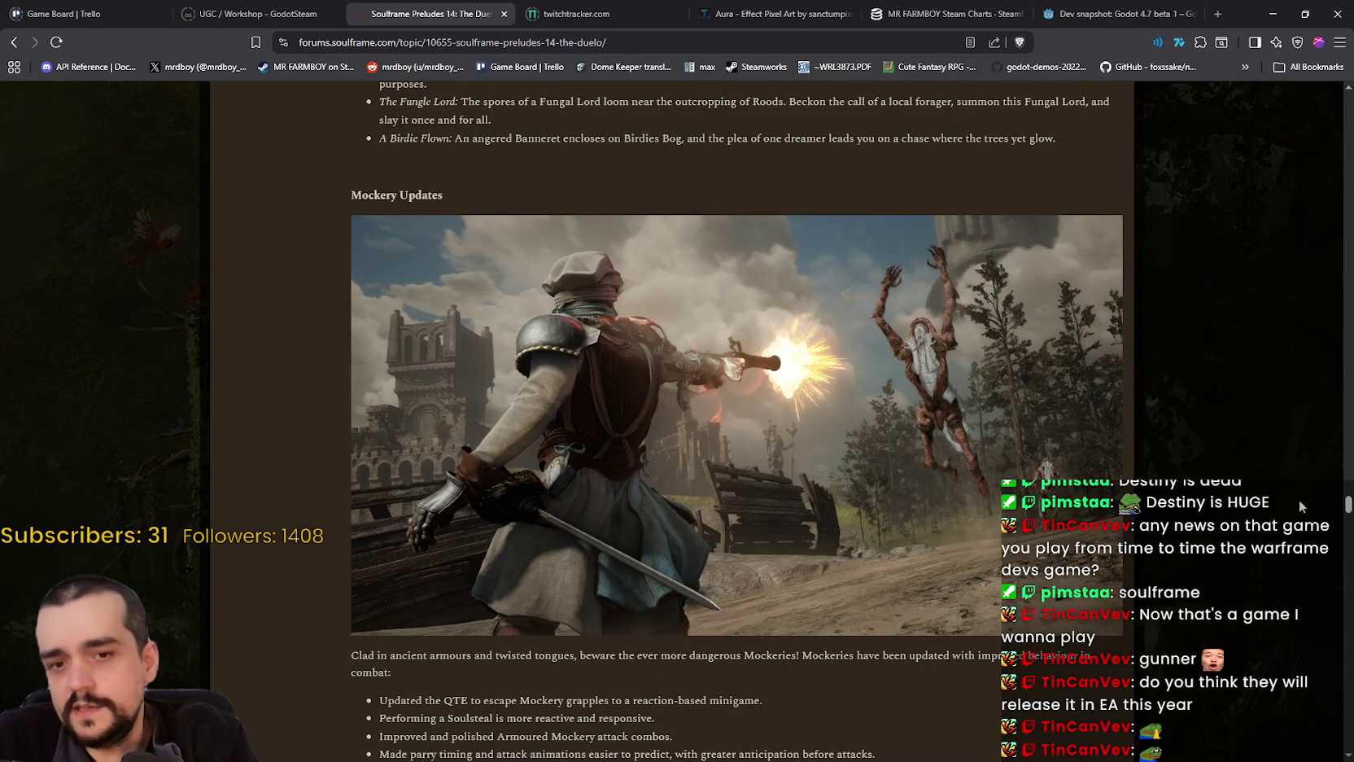
- Scroll past Mockery, Pact and Combat changes to General Additions and the Motif UI screenshot
{"action": "scroll", "coordinate": [1299, 500], "scroll_direction": "down", "scroll_amount": 1}
{"action": "scroll", "coordinate": [1299, 500], "scroll_direction": "up", "scroll_amount": 2}
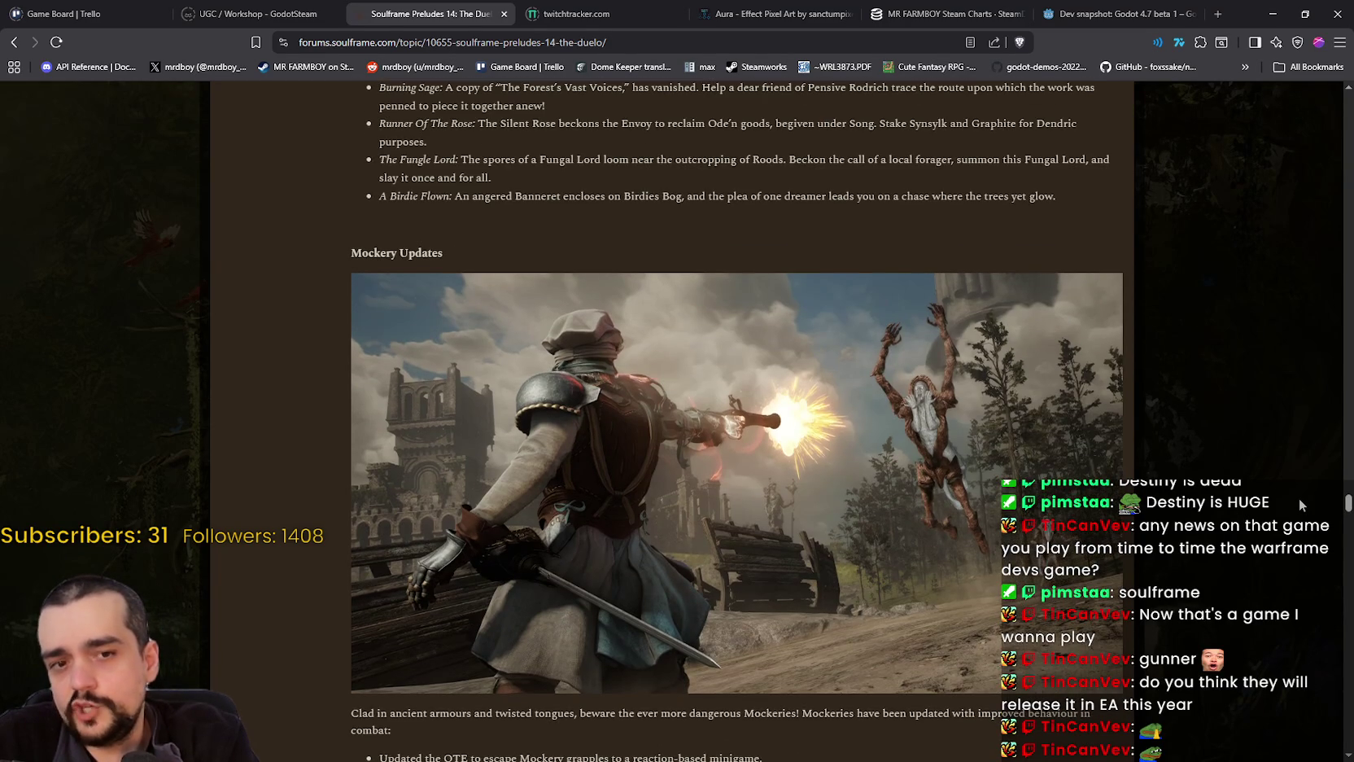
{"action": "scroll", "coordinate": [1299, 499], "scroll_direction": "down", "scroll_amount": 1}
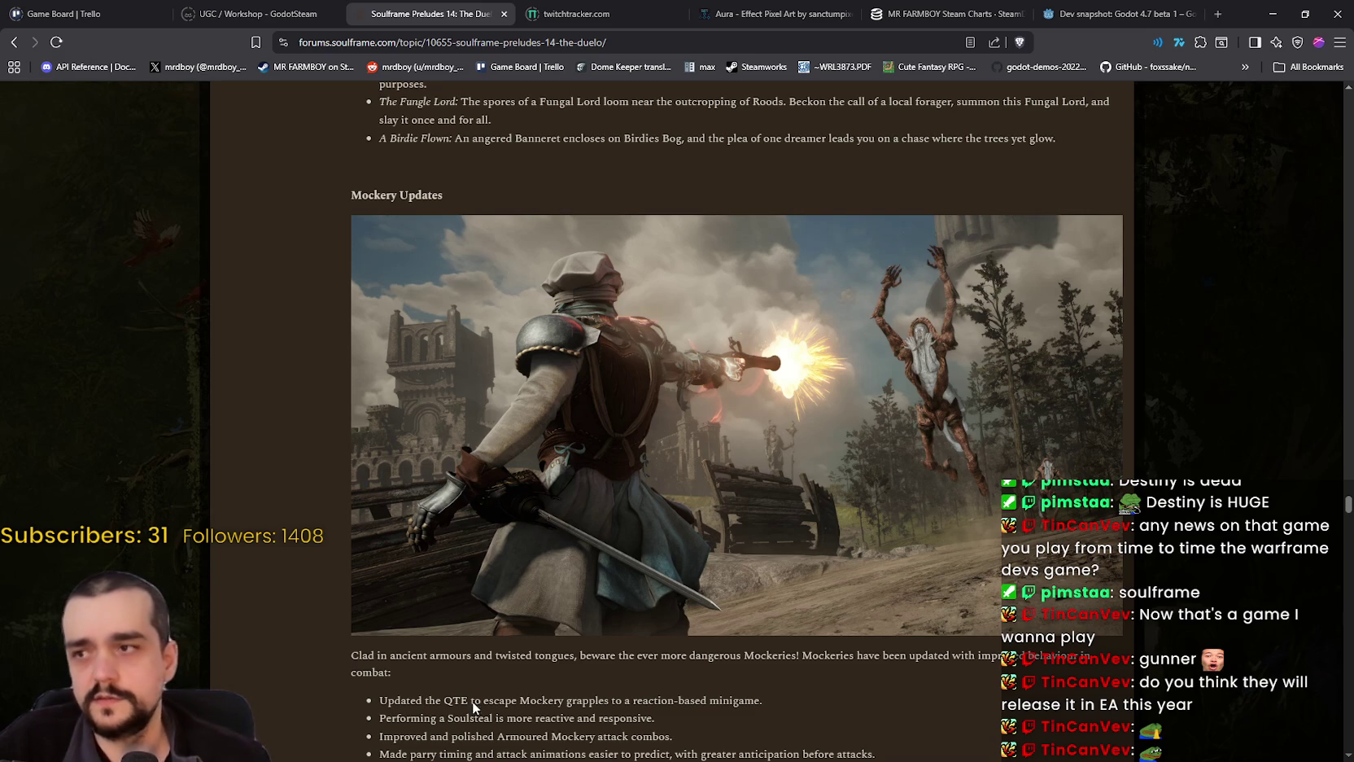
{"action": "scroll", "coordinate": [751, 662], "scroll_direction": "down", "scroll_amount": 3}
{"action": "scroll", "coordinate": [468, 532], "scroll_direction": "up", "scroll_amount": 3}
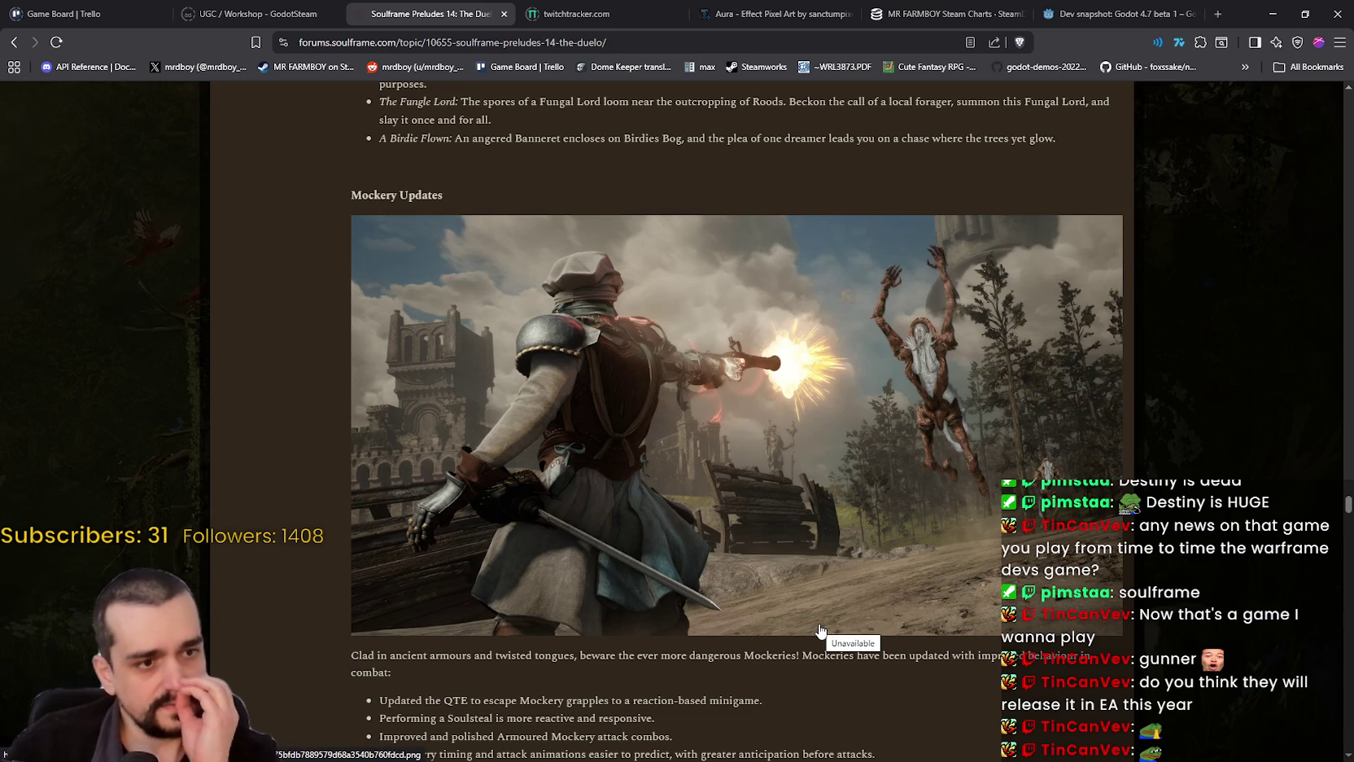
{"action": "scroll", "coordinate": [814, 635], "scroll_direction": "down", "scroll_amount": 10}
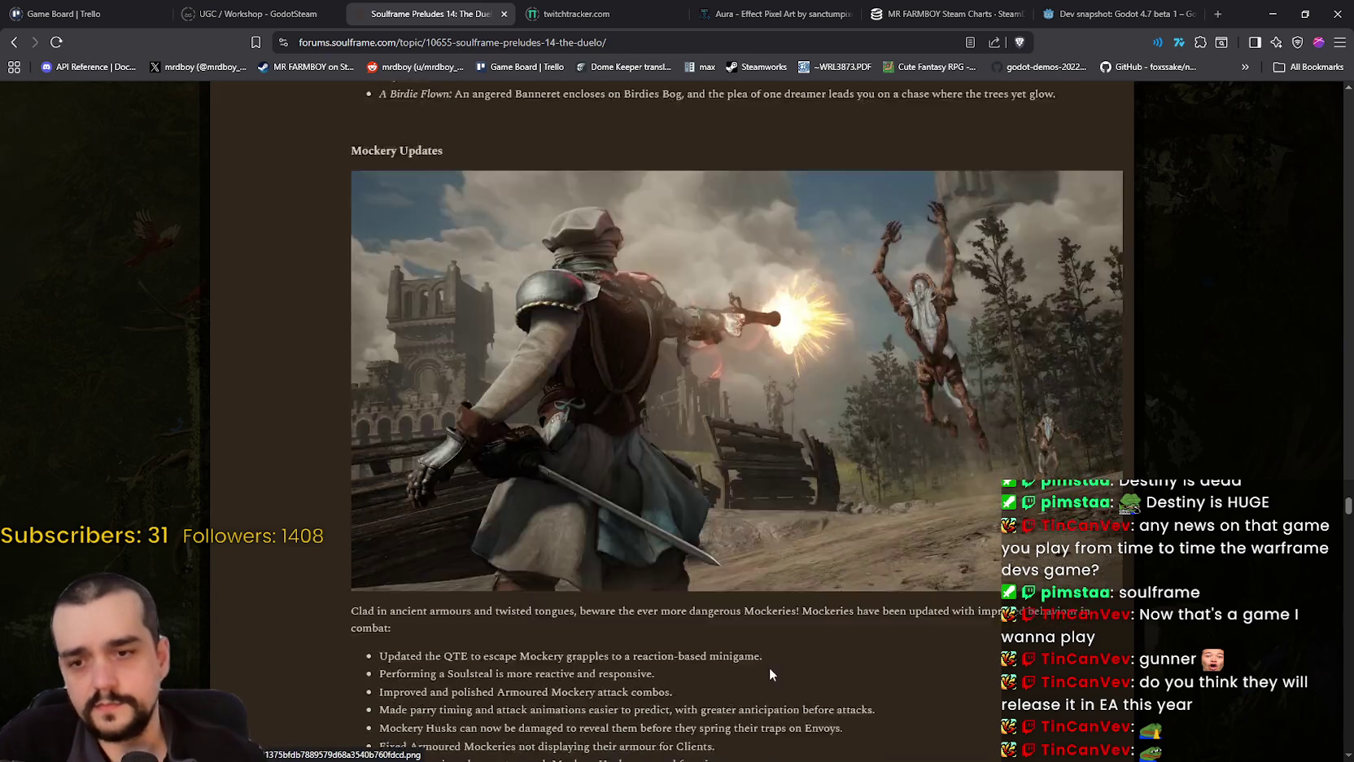
{"action": "scroll", "coordinate": [776, 633], "scroll_direction": "down", "scroll_amount": 5}
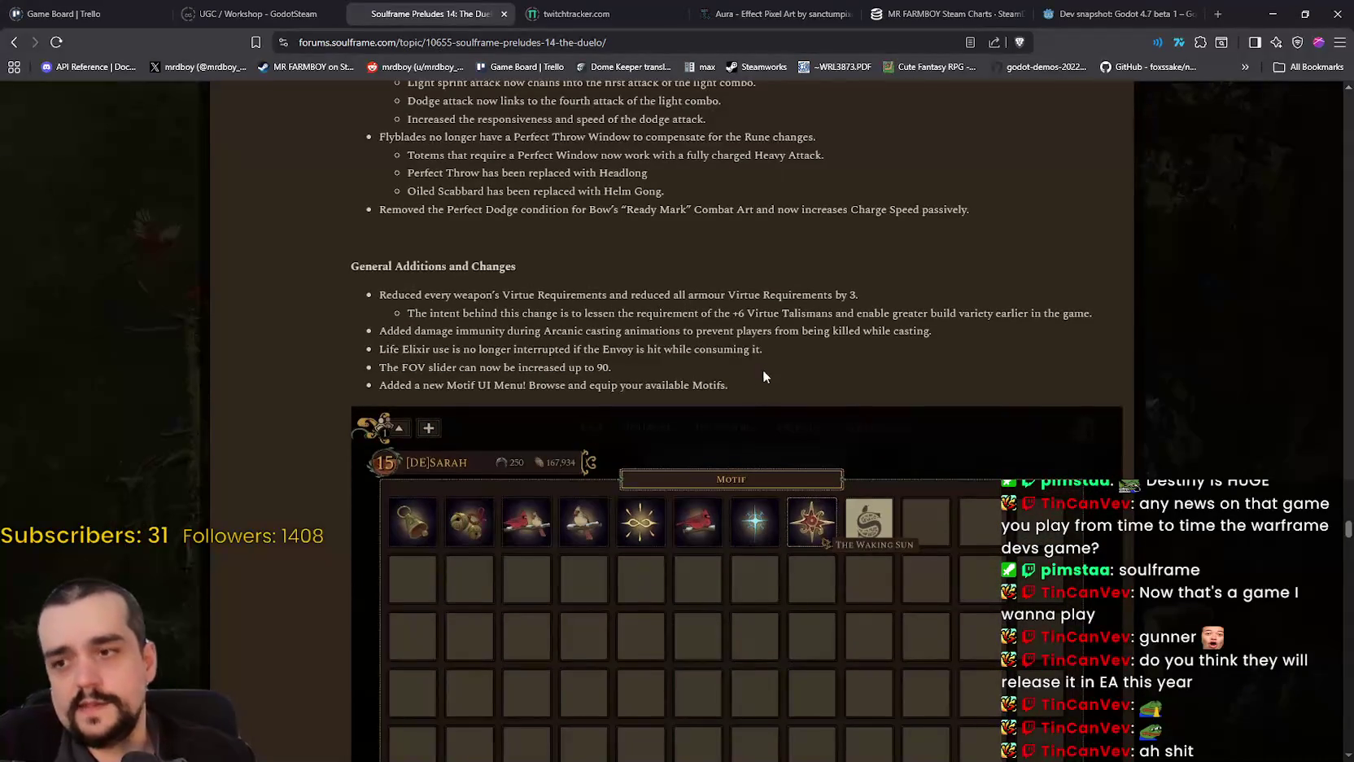
- Scroll to Known Issues, go back to Update Notes and forward again, then up to Duo Duelo
{"action": "scroll", "coordinate": [680, 563], "scroll_direction": "down", "scroll_amount": 5}
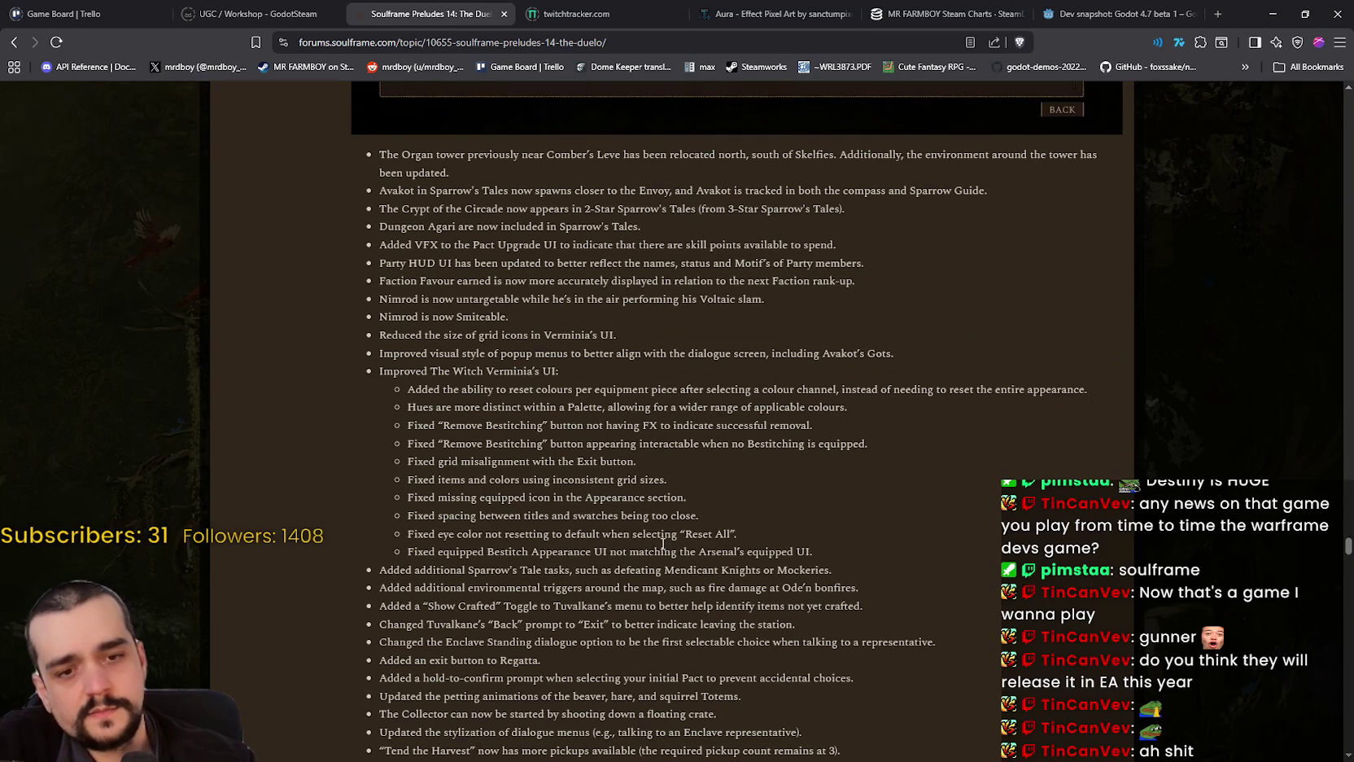
{"action": "scroll", "coordinate": [666, 544], "scroll_direction": "down", "scroll_amount": 5}
{"action": "scroll", "coordinate": [651, 530], "scroll_direction": "down", "scroll_amount": 10}
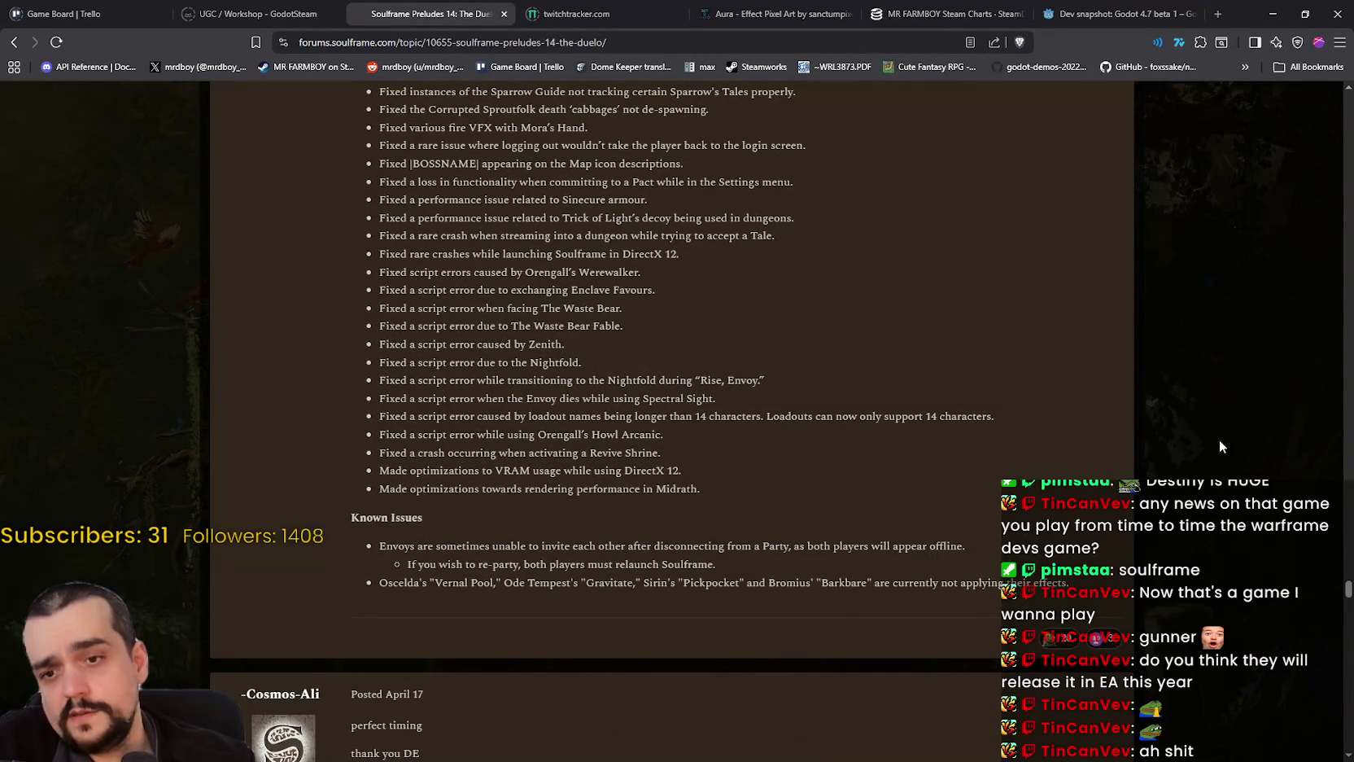
{"action": "left_click", "coordinate": [14, 42]}
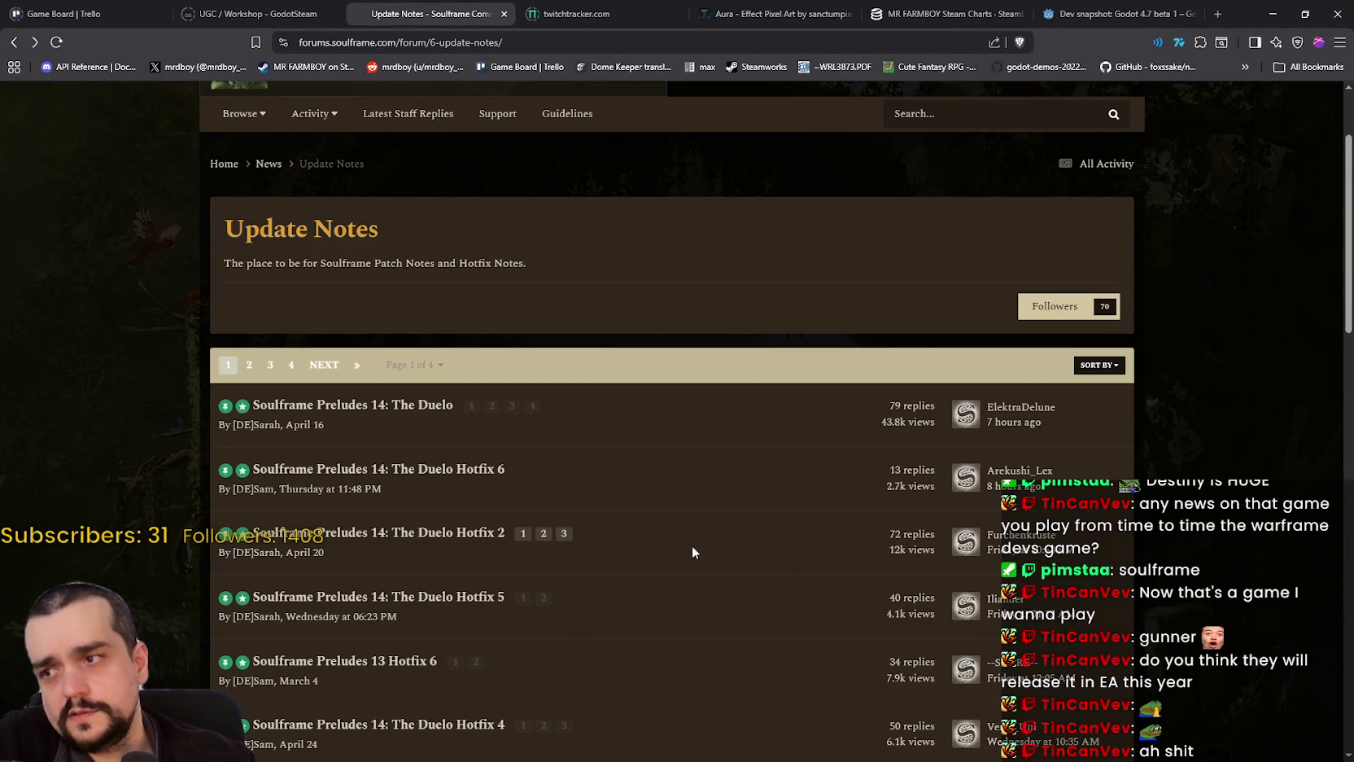
{"action": "left_click", "coordinate": [34, 43]}
{"action": "scroll", "coordinate": [953, 612], "scroll_direction": "up", "scroll_amount": 5}
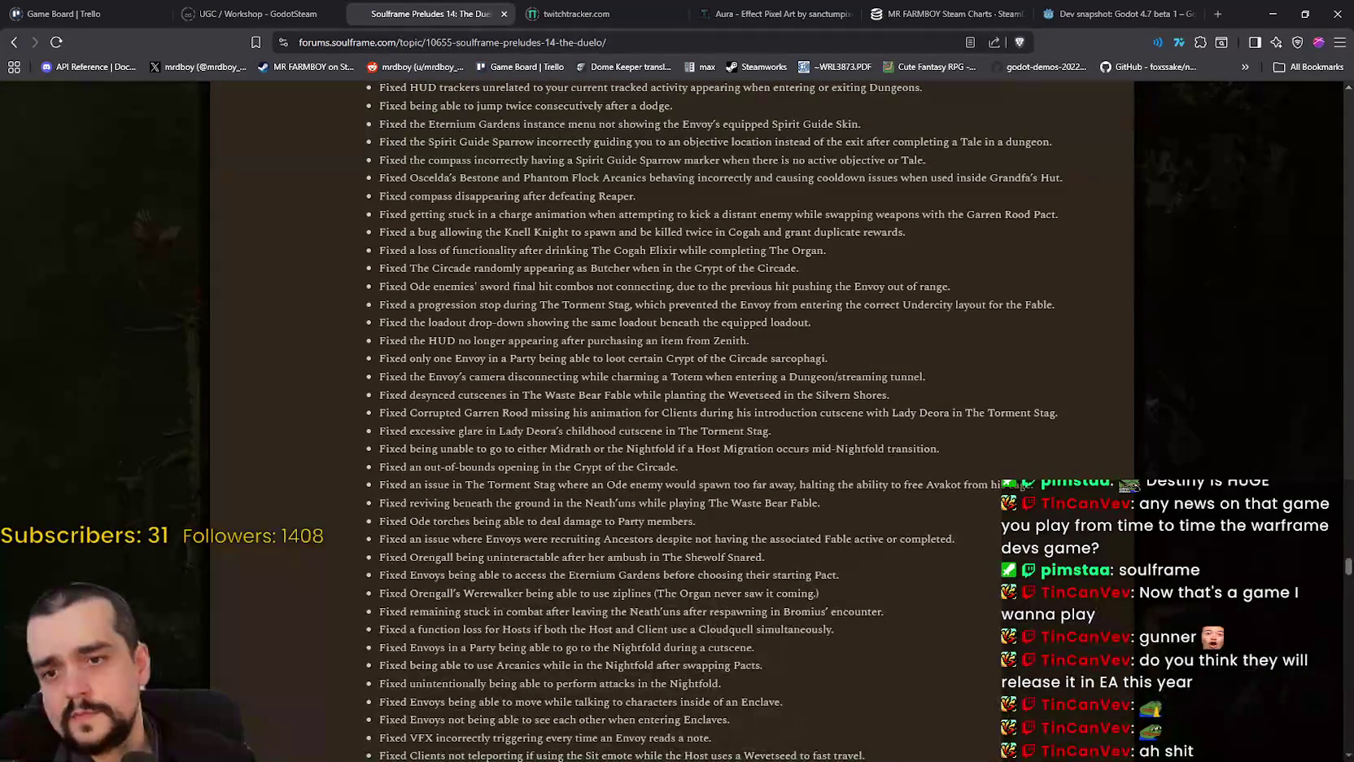
{"action": "scroll", "coordinate": [1317, 254], "scroll_direction": "up", "scroll_amount": 10}
{"action": "scroll", "coordinate": [1310, 177], "scroll_direction": "up", "scroll_amount": 5}
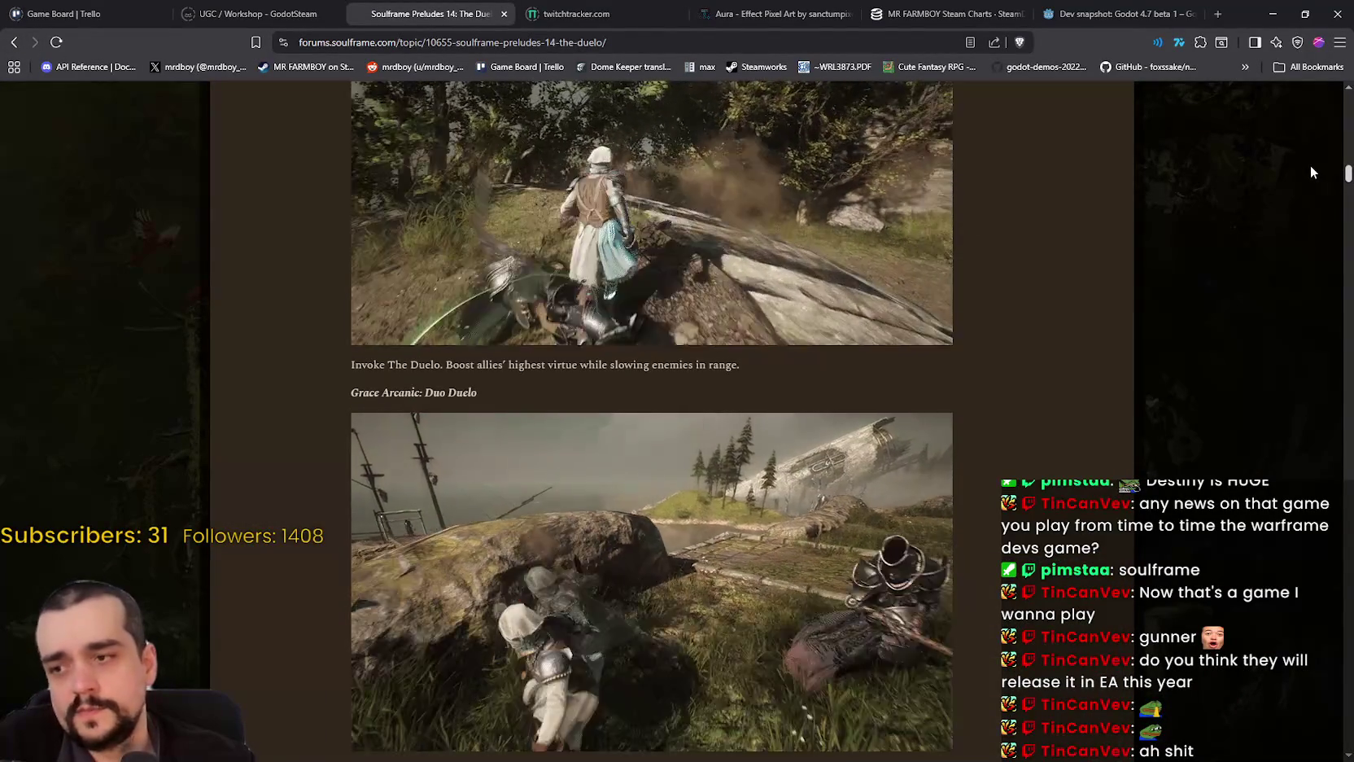
{"action": "scroll", "coordinate": [1310, 172], "scroll_direction": "down", "scroll_amount": 4}
- Read down through Mestra's Uniform and Orlick to Combat Changes, then hide the browser
{"action": "scroll", "coordinate": [1307, 173], "scroll_direction": "up", "scroll_amount": 2}
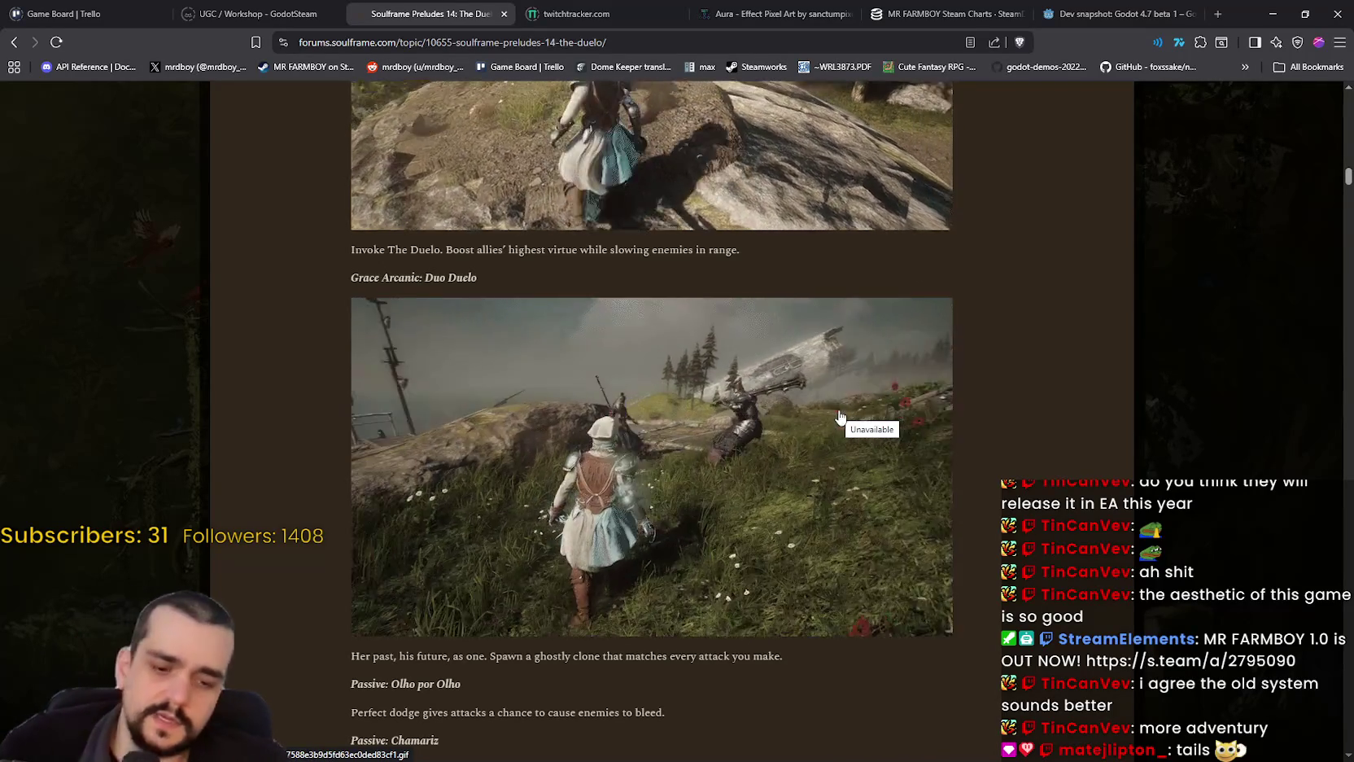
{"action": "scroll", "coordinate": [754, 499], "scroll_direction": "down", "scroll_amount": 9}
{"action": "scroll", "coordinate": [755, 498], "scroll_direction": "down", "scroll_amount": 10}
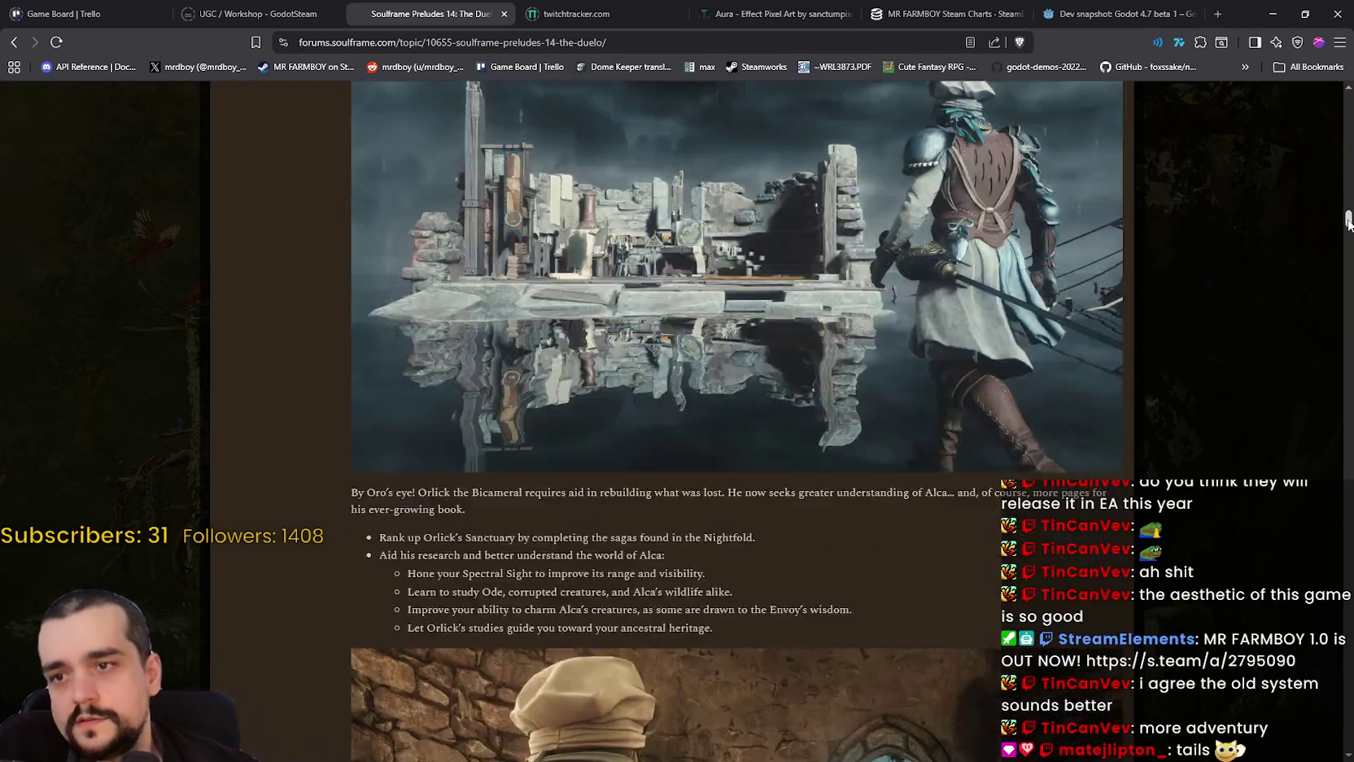
{"action": "mouse_move", "coordinate": [1348, 220]}
{"action": "left_mouse_down"}
{"action": "mouse_move", "coordinate": [1348, 550]}
{"action": "mouse_move", "coordinate": [1348, 525]}
{"action": "left_mouse_up"}
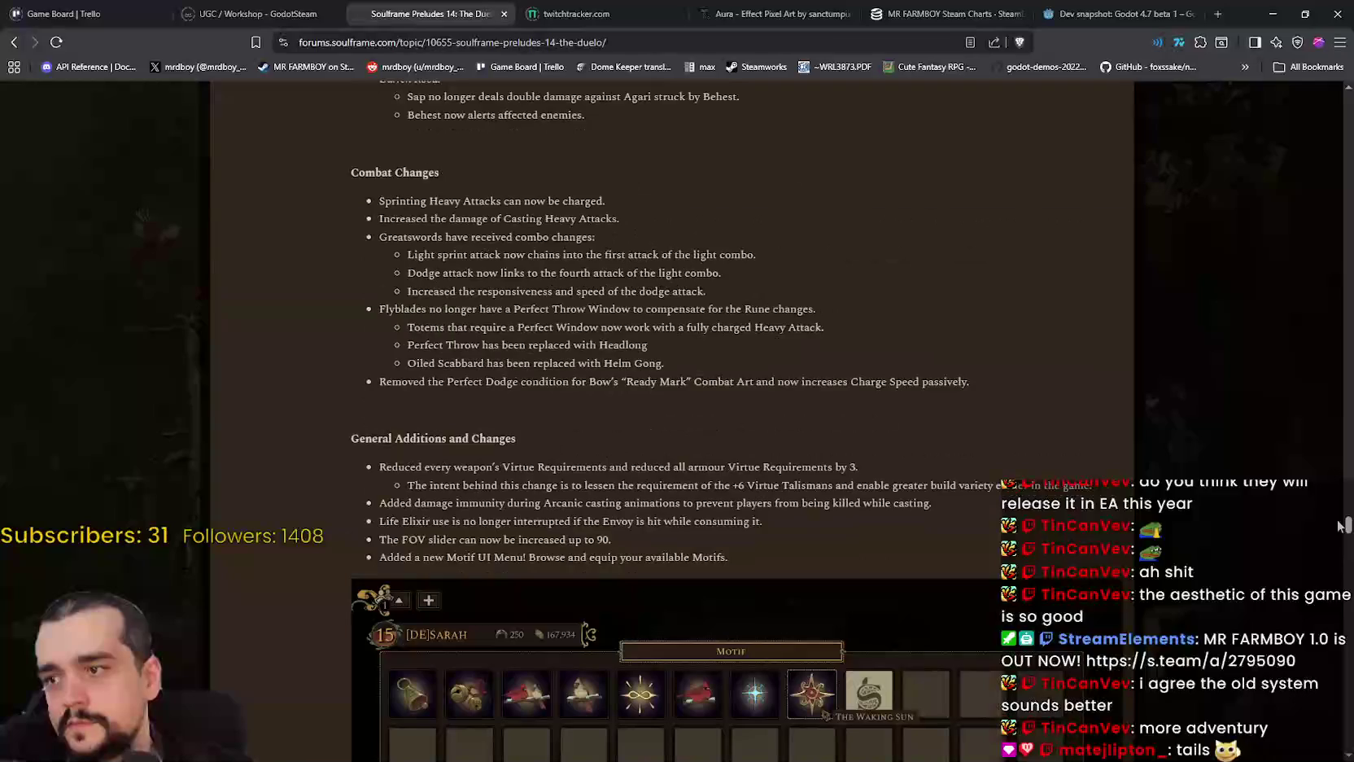
{"action": "left_click", "coordinate": [1273, 14]}
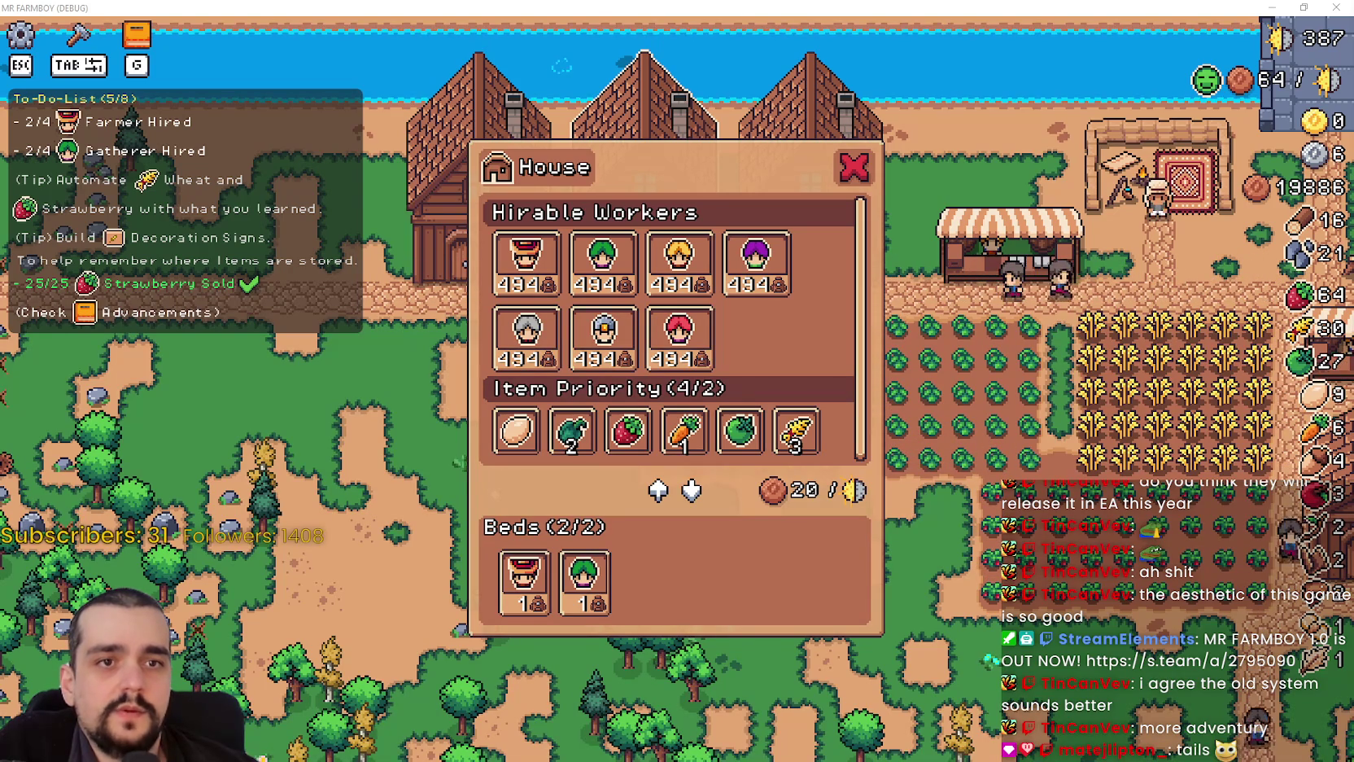
- Give strawberry, green tomato and chicken egg House priorities, then close and reopen the panel
{"action": "left_click", "coordinate": [627, 431]}
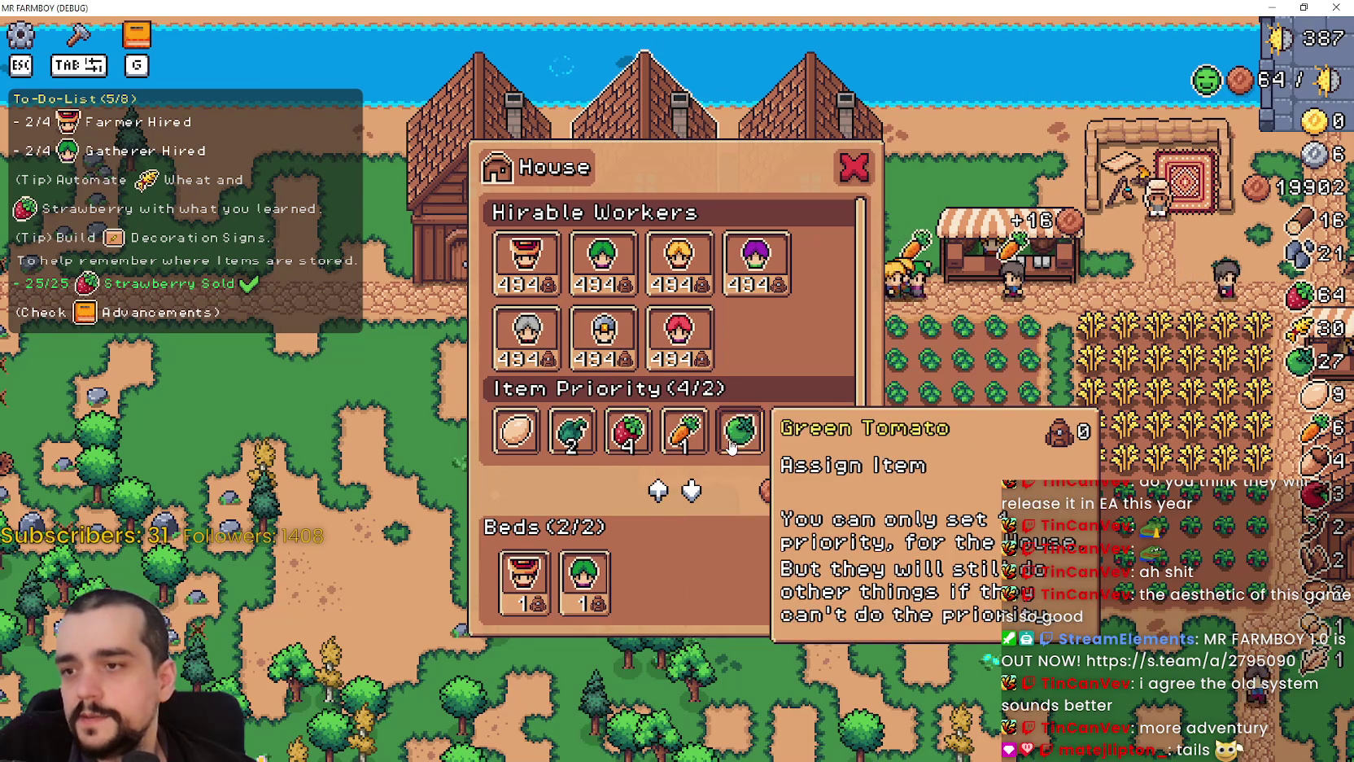
{"action": "left_click", "coordinate": [740, 432]}
{"action": "left_click", "coordinate": [516, 432]}
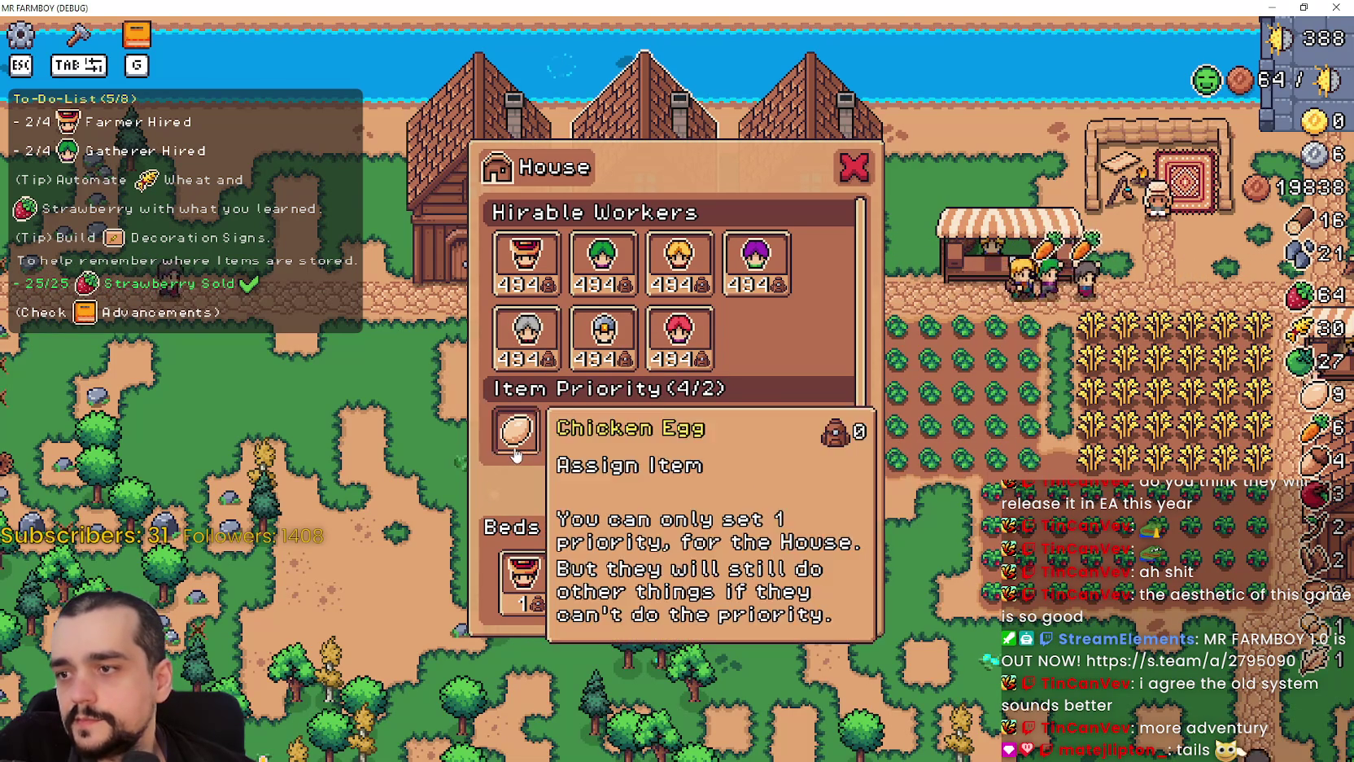
{"action": "key", "text": "Escape"}
{"action": "key", "text": "e"}
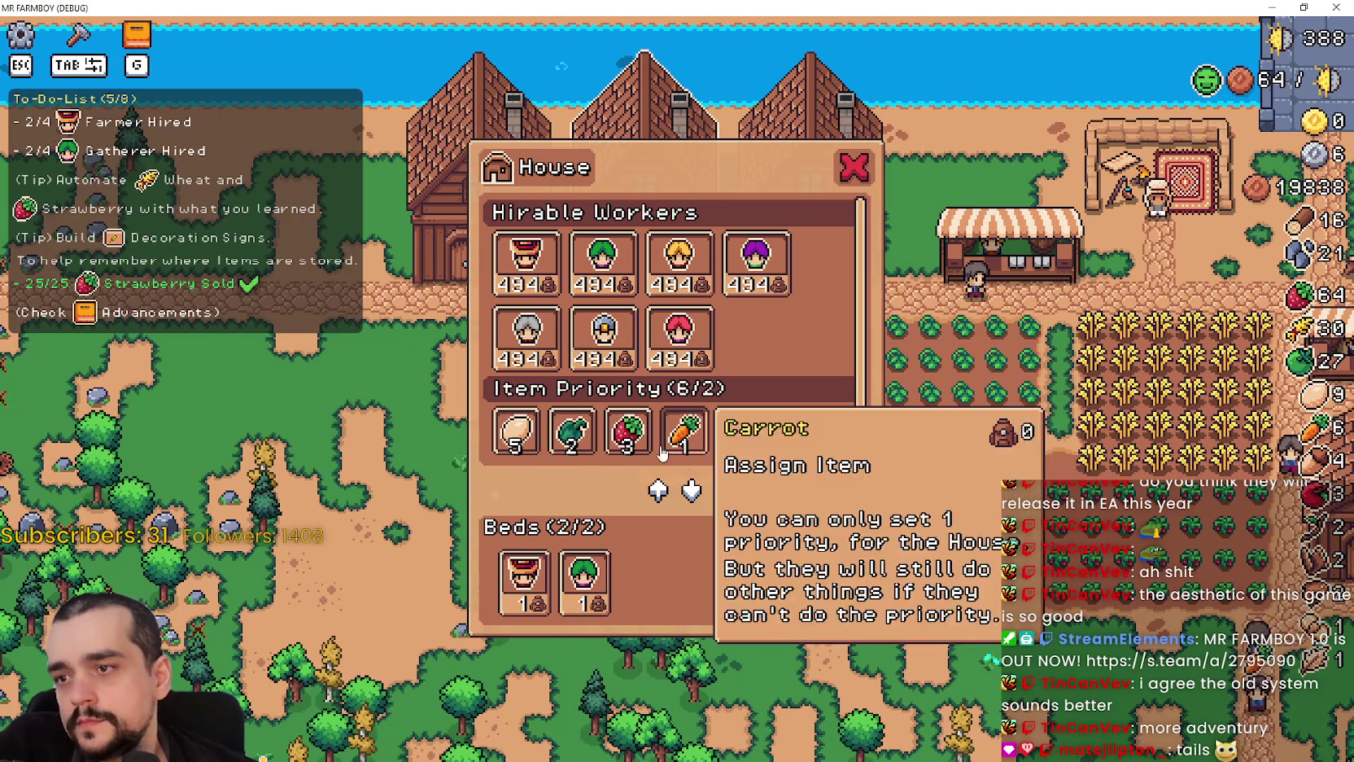
- Close the House panel and return to building_panel.gd, selecting lines near its end
{"action": "left_click", "coordinate": [854, 167]}
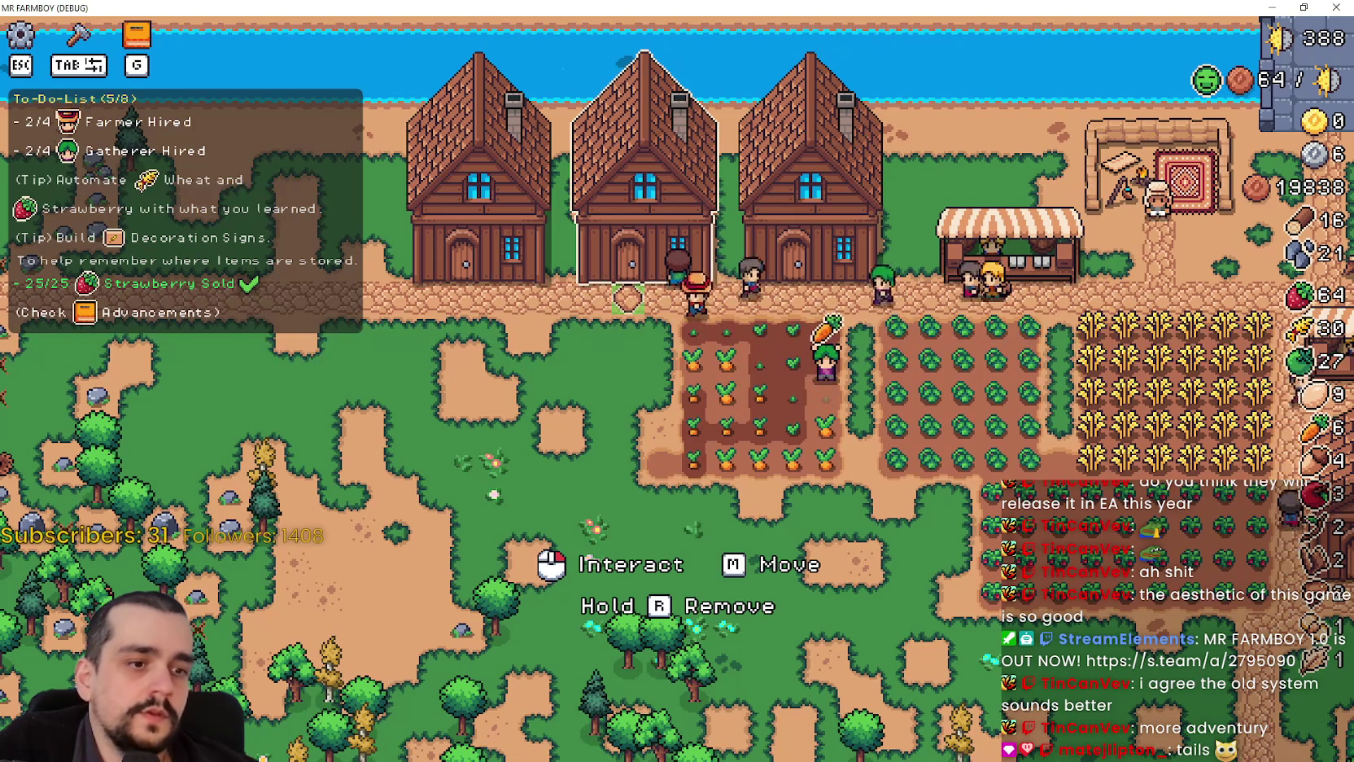
{"action": "key", "text": "alt+Tab"}
{"action": "key", "text": "shift+Up"}
{"action": "key", "text": "shift+Up"}
{"action": "key", "text": "shift+Up"}
- In building_panel.gd, comment out line 152, the priority label that appends the count
{"action": "key", "text": "shift+Home"}
{"action": "scroll", "coordinate": [970, 342], "scroll_direction": "up", "scroll_amount": 5}
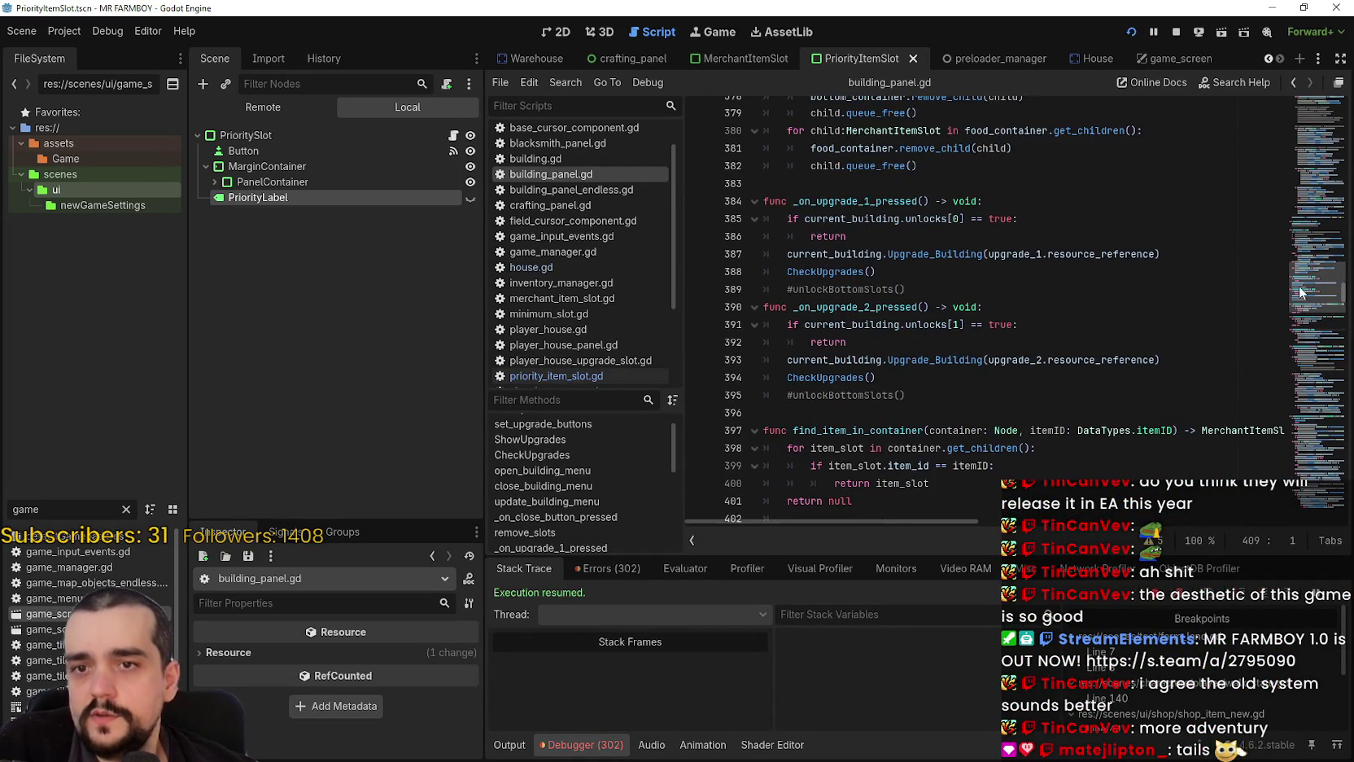
{"action": "scroll", "coordinate": [1307, 264], "scroll_direction": "up", "scroll_amount": 10}
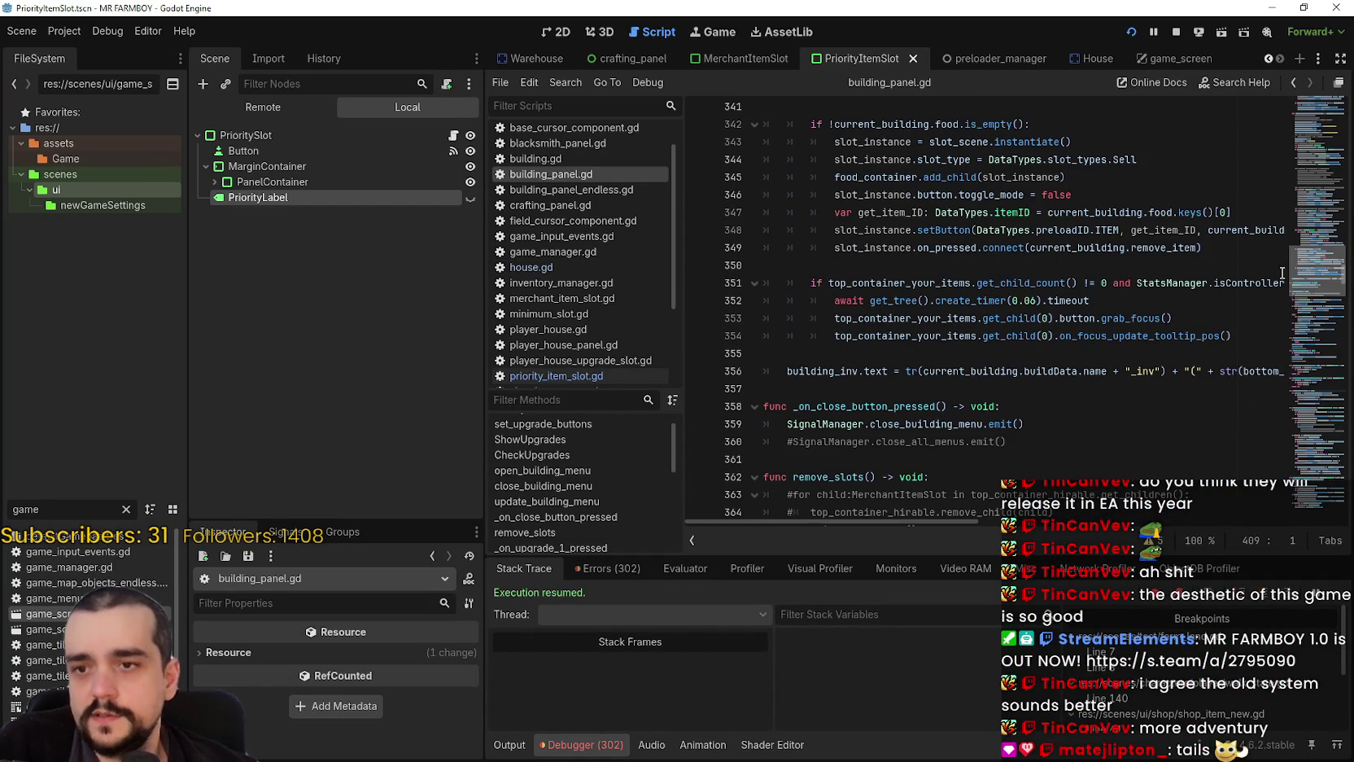
{"action": "scroll", "coordinate": [1164, 321], "scroll_direction": "up", "scroll_amount": 9}
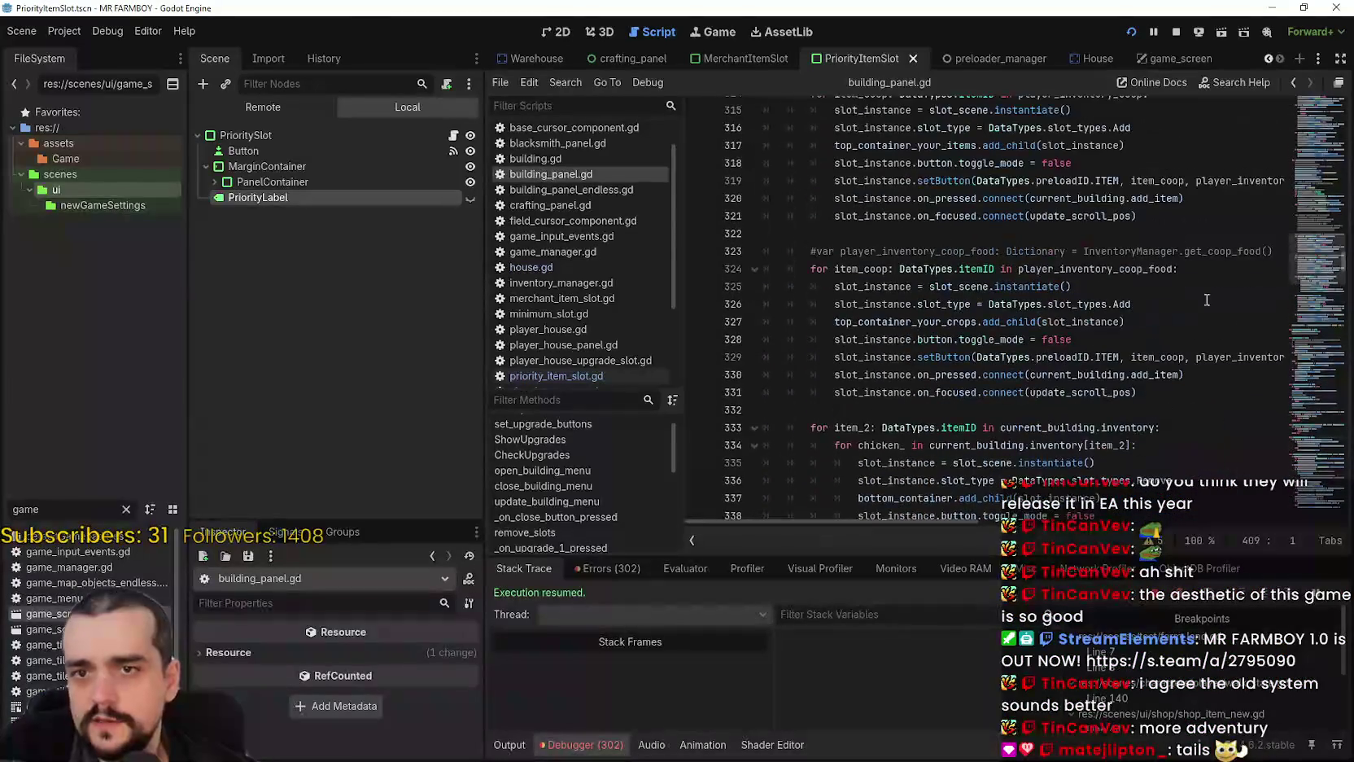
{"action": "scroll", "coordinate": [1180, 269], "scroll_direction": "up", "scroll_amount": 14}
{"action": "scroll", "coordinate": [1140, 276], "scroll_direction": "up", "scroll_amount": 3}
{"action": "left_click", "coordinate": [1102, 286]}
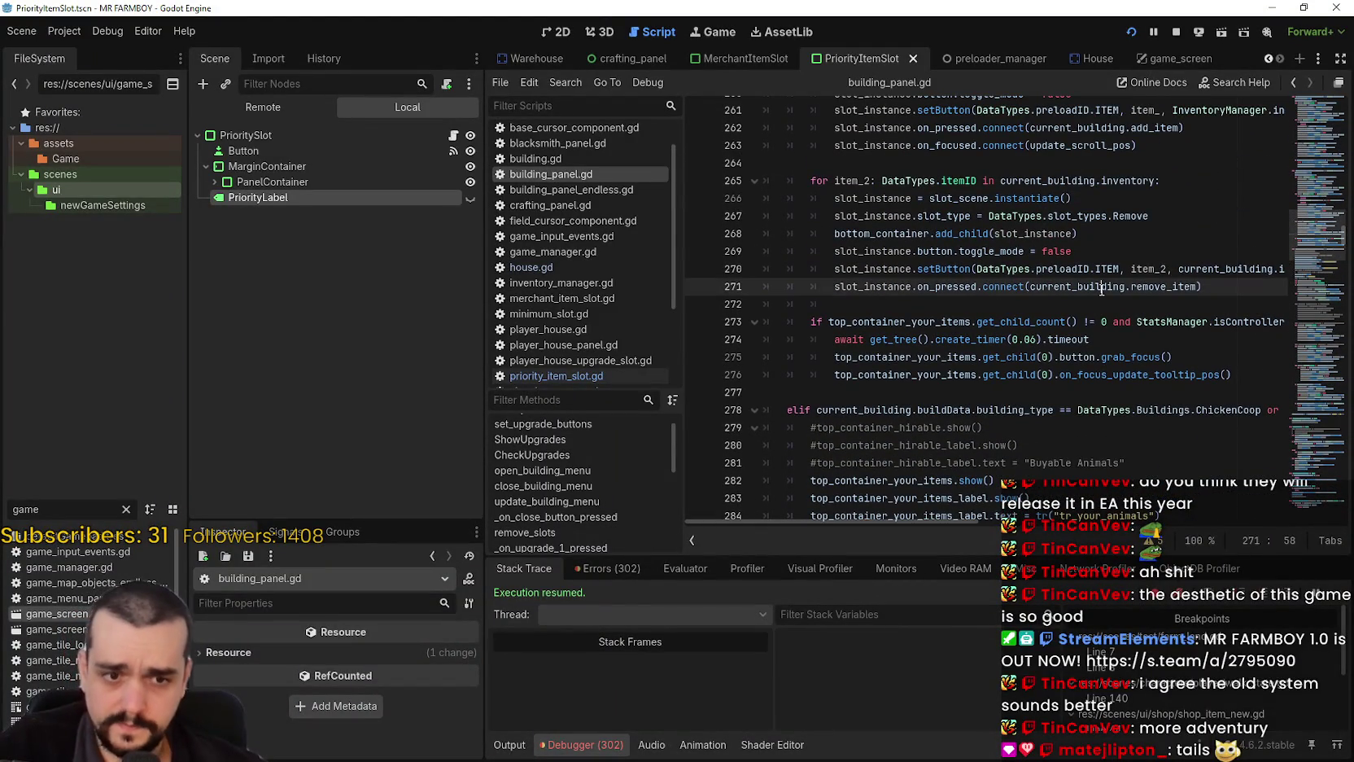
{"action": "scroll", "coordinate": [1138, 268], "scroll_direction": "up", "scroll_amount": 6}
{"action": "scroll", "coordinate": [1320, 218], "scroll_direction": "up", "scroll_amount": 15}
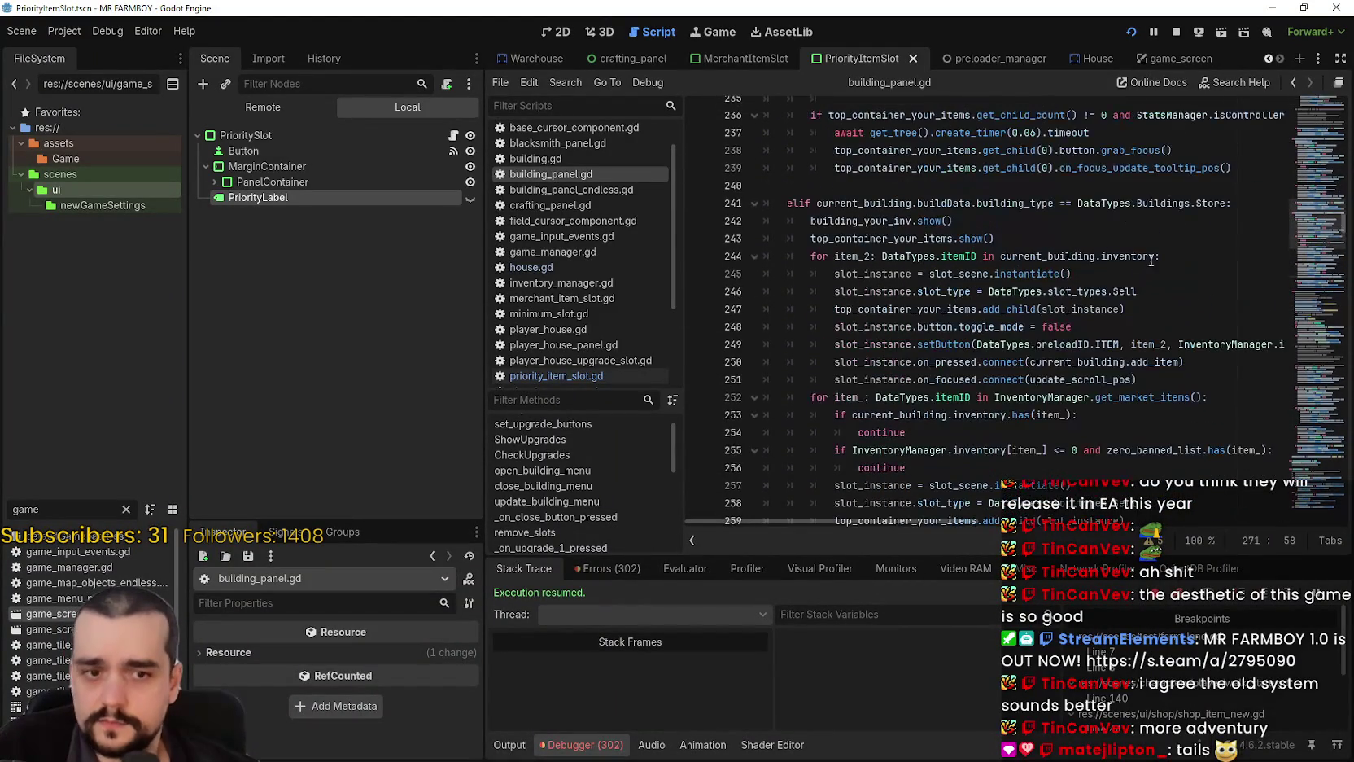
{"action": "scroll", "coordinate": [1317, 203], "scroll_direction": "up", "scroll_amount": 15}
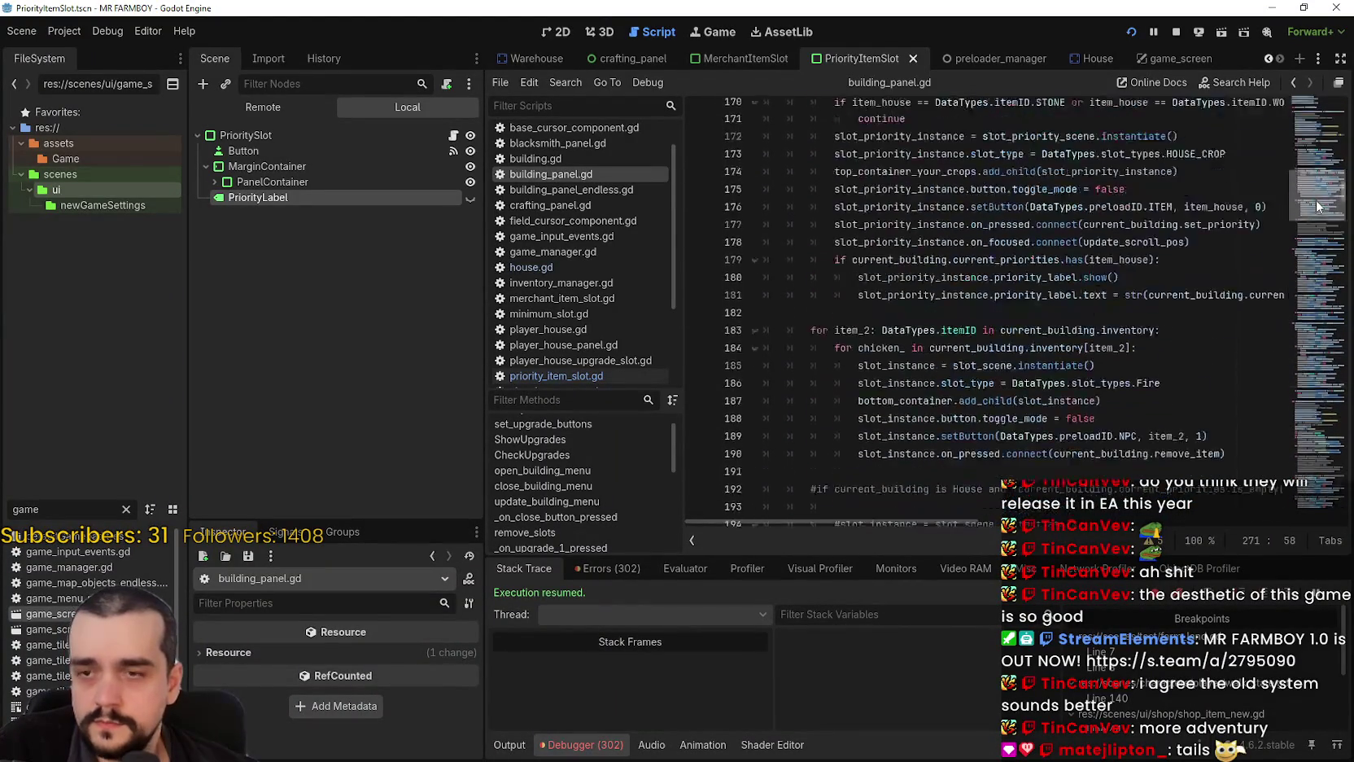
{"action": "scroll", "coordinate": [1319, 192], "scroll_direction": "up", "scroll_amount": 3}
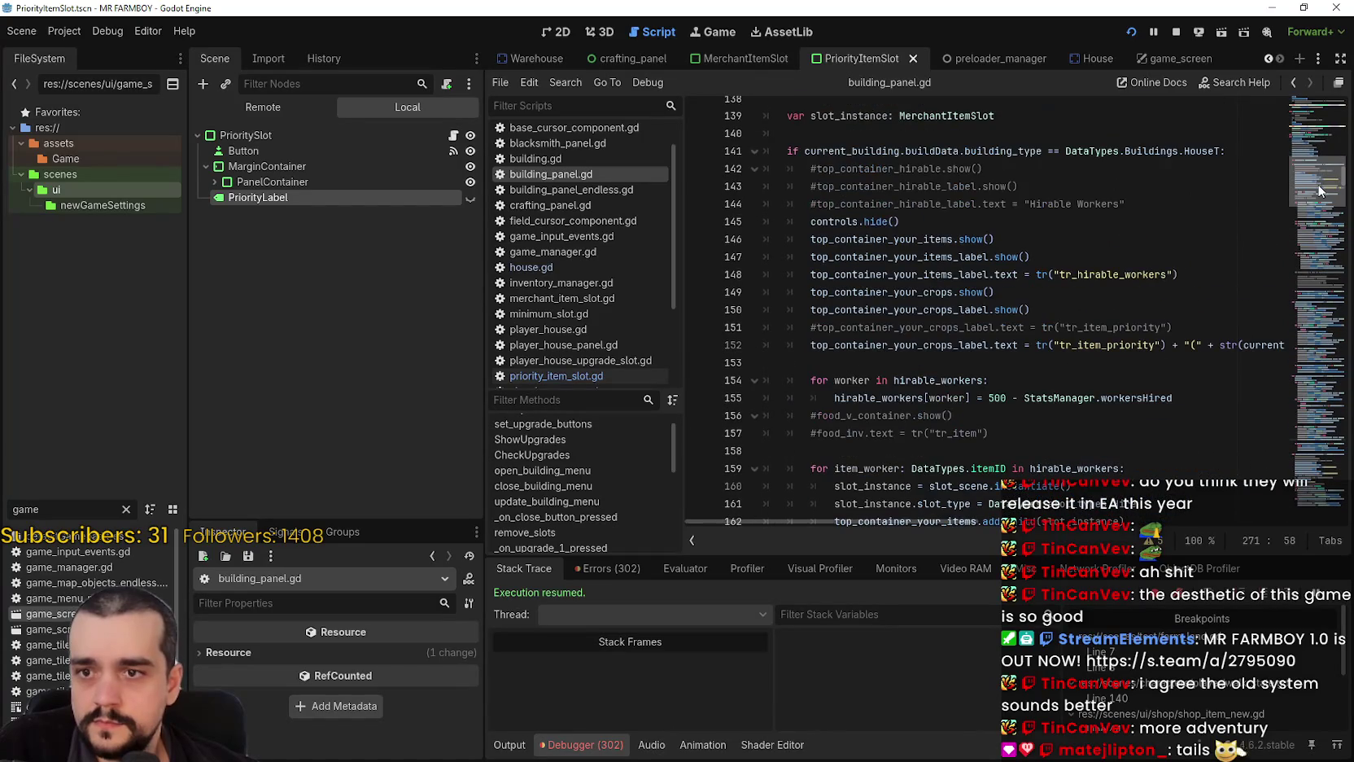
{"action": "left_click", "coordinate": [808, 345]}
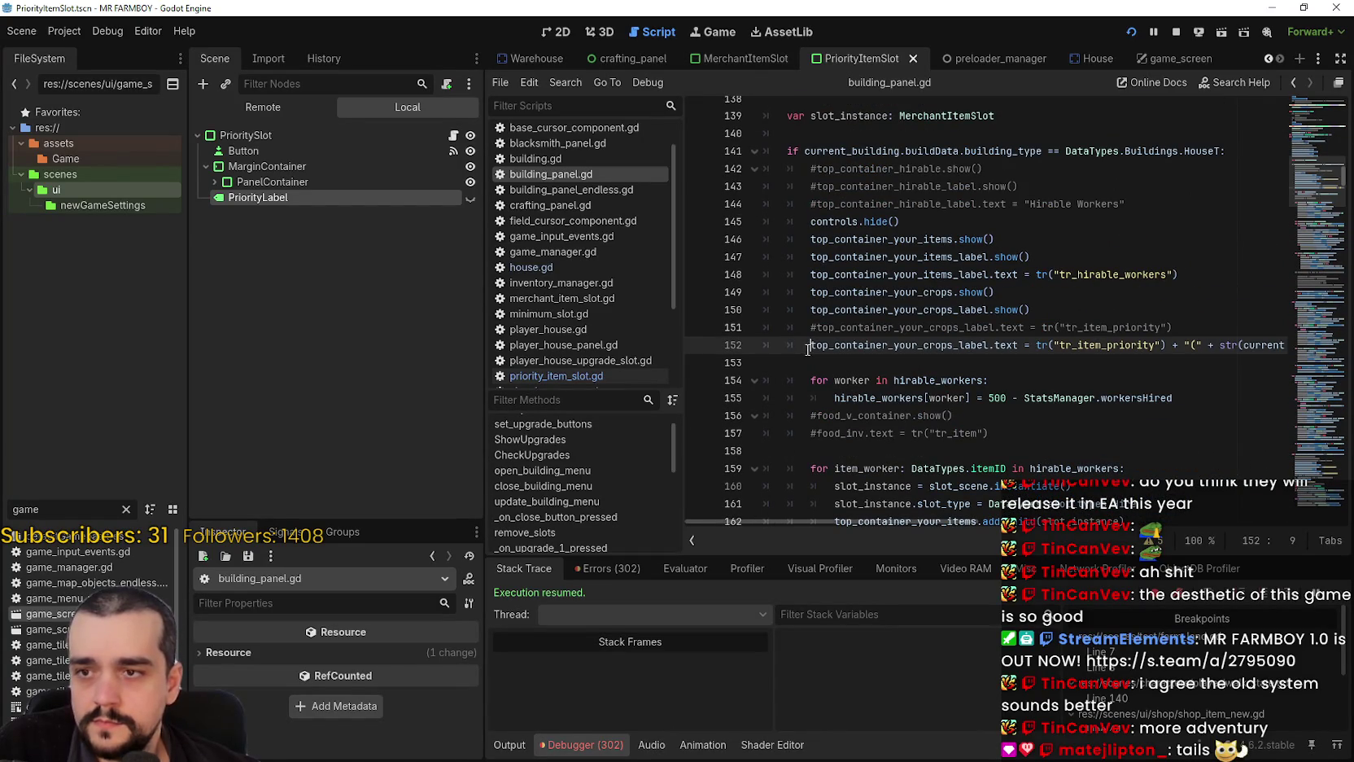
{"action": "key", "text": "ctrl+k"}
- Uncomment line 151 so the label uses plain tr("tr_item_priority"), then save the script
{"action": "left_click", "coordinate": [814, 327]}
{"action": "key", "text": "BackSpace"}
{"action": "left_click", "coordinate": [820, 356]}
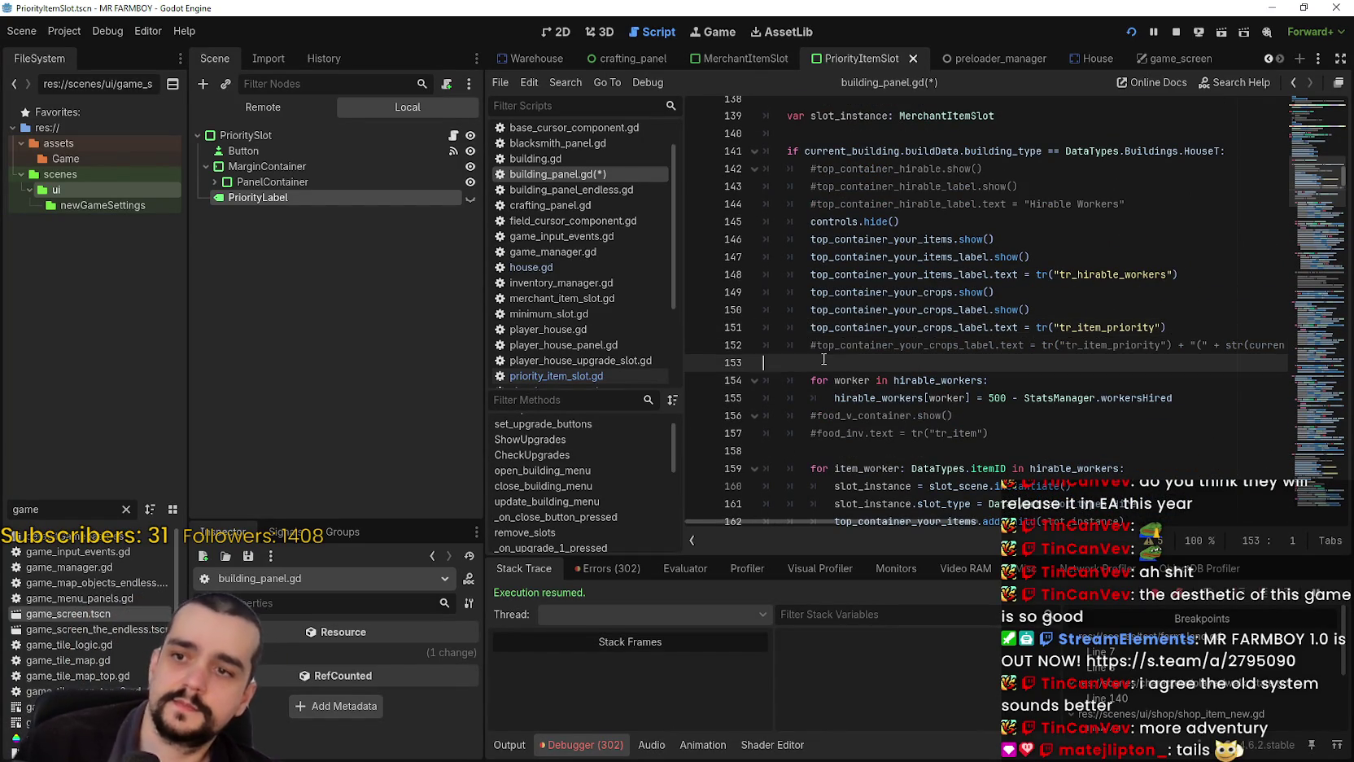
{"action": "key", "text": "ctrl+s"}
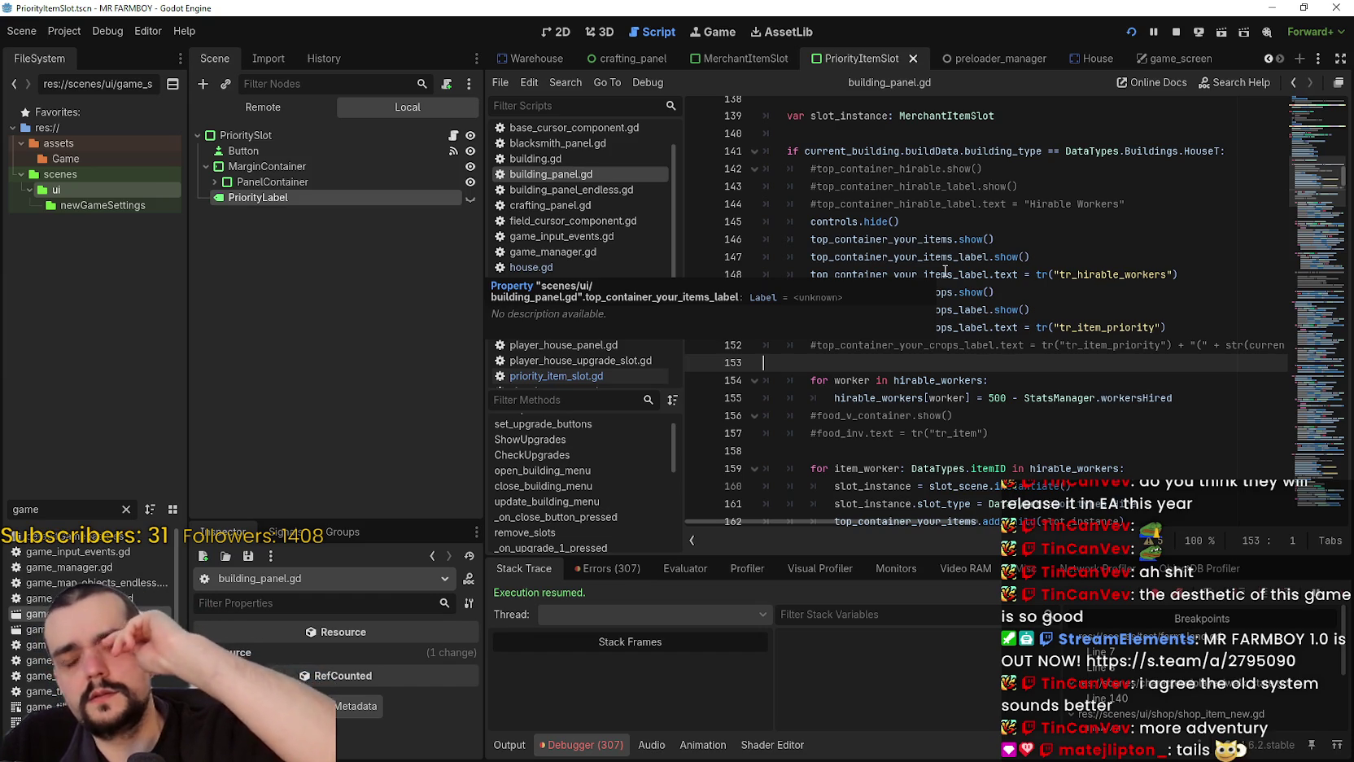
- Switch the editor to the House scene tab
{"action": "left_click", "coordinate": [1084, 61]}
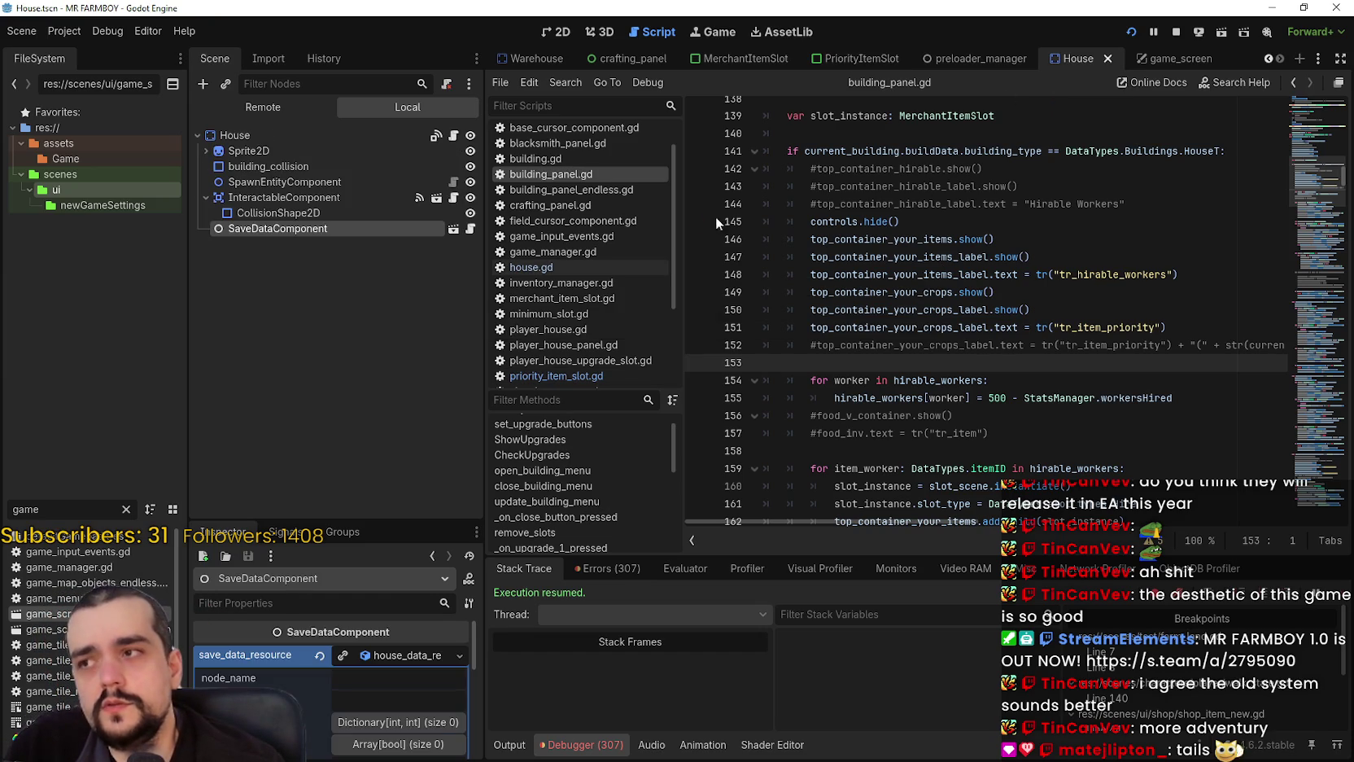
- Open house.gd at its top and copy the current_target_item name from line 5
{"action": "left_click", "coordinate": [966, 377]}
{"action": "left_click", "coordinate": [1330, 229]}
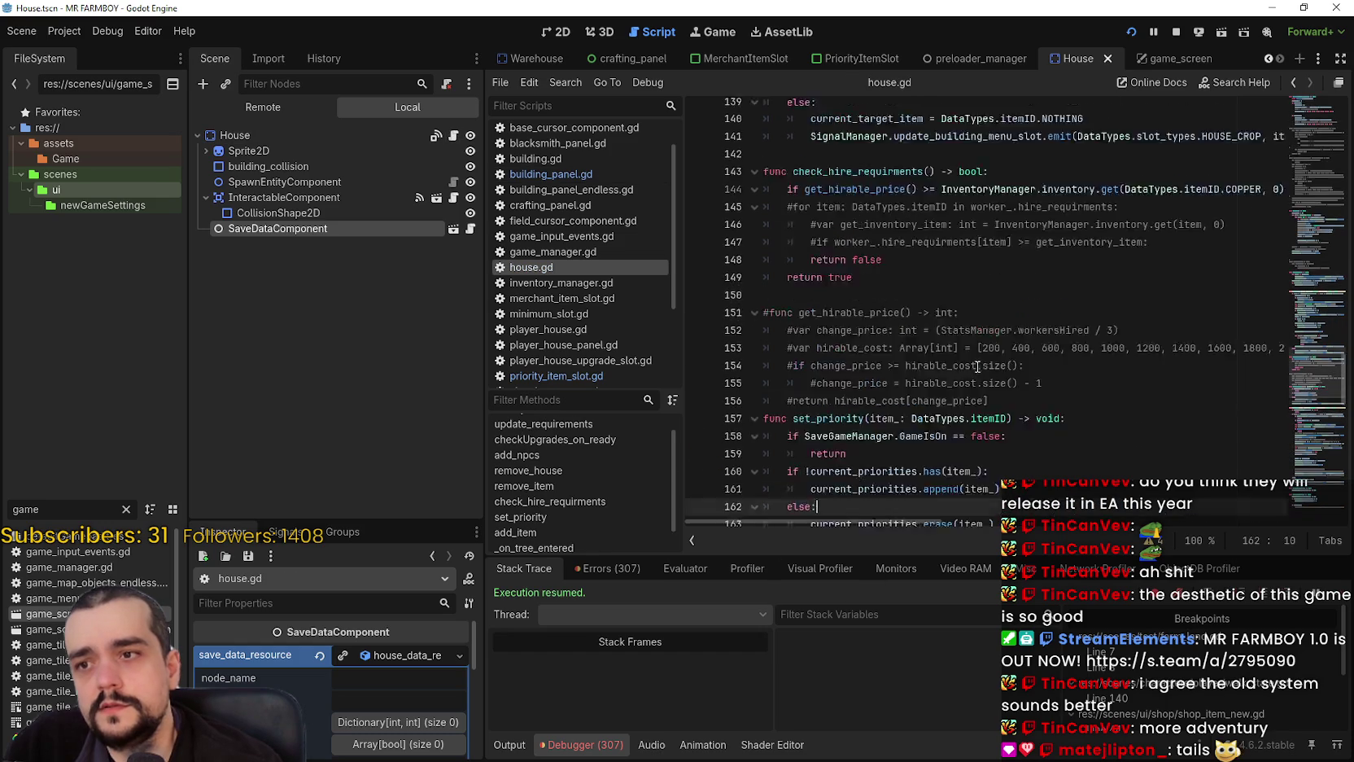
{"action": "left_click_drag", "start_coordinate": [1330, 229], "coordinate": [1317, 115]}
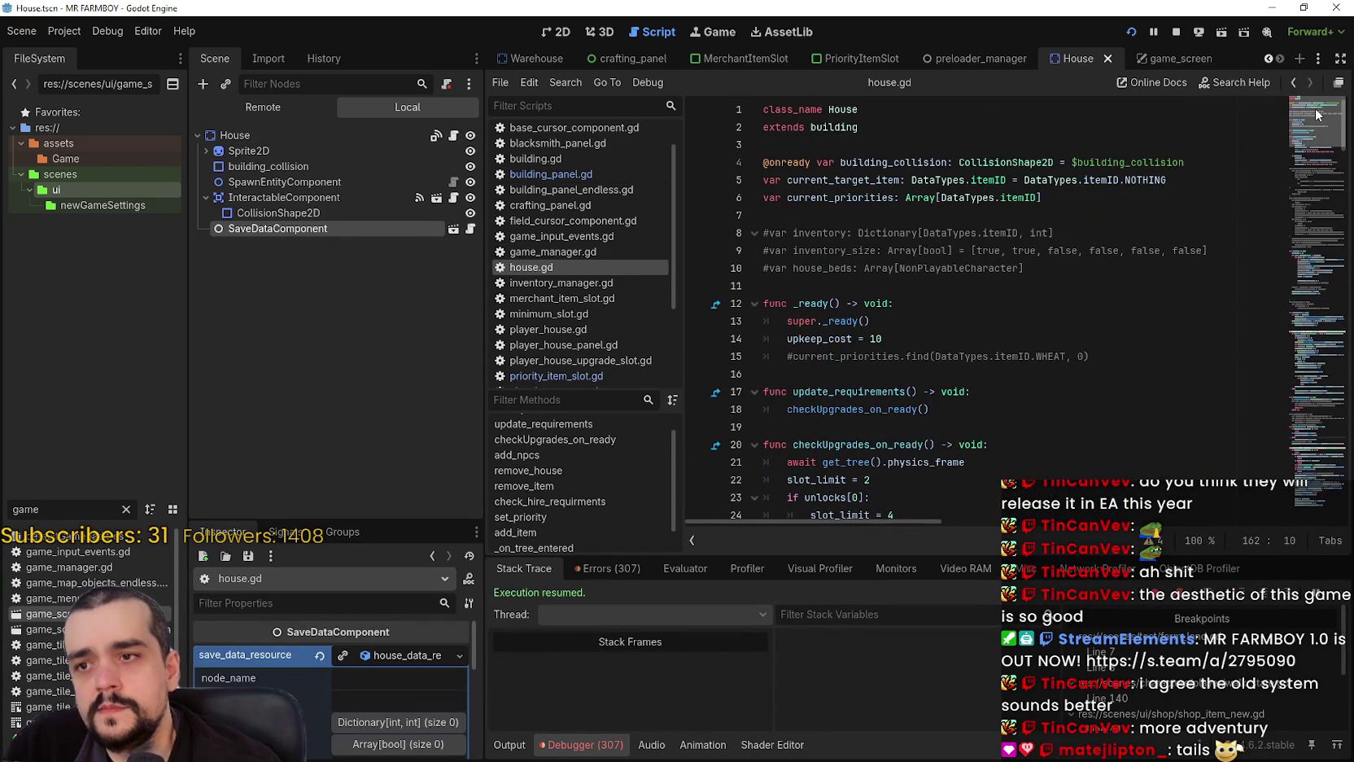
{"action": "double_click", "coordinate": [858, 181]}
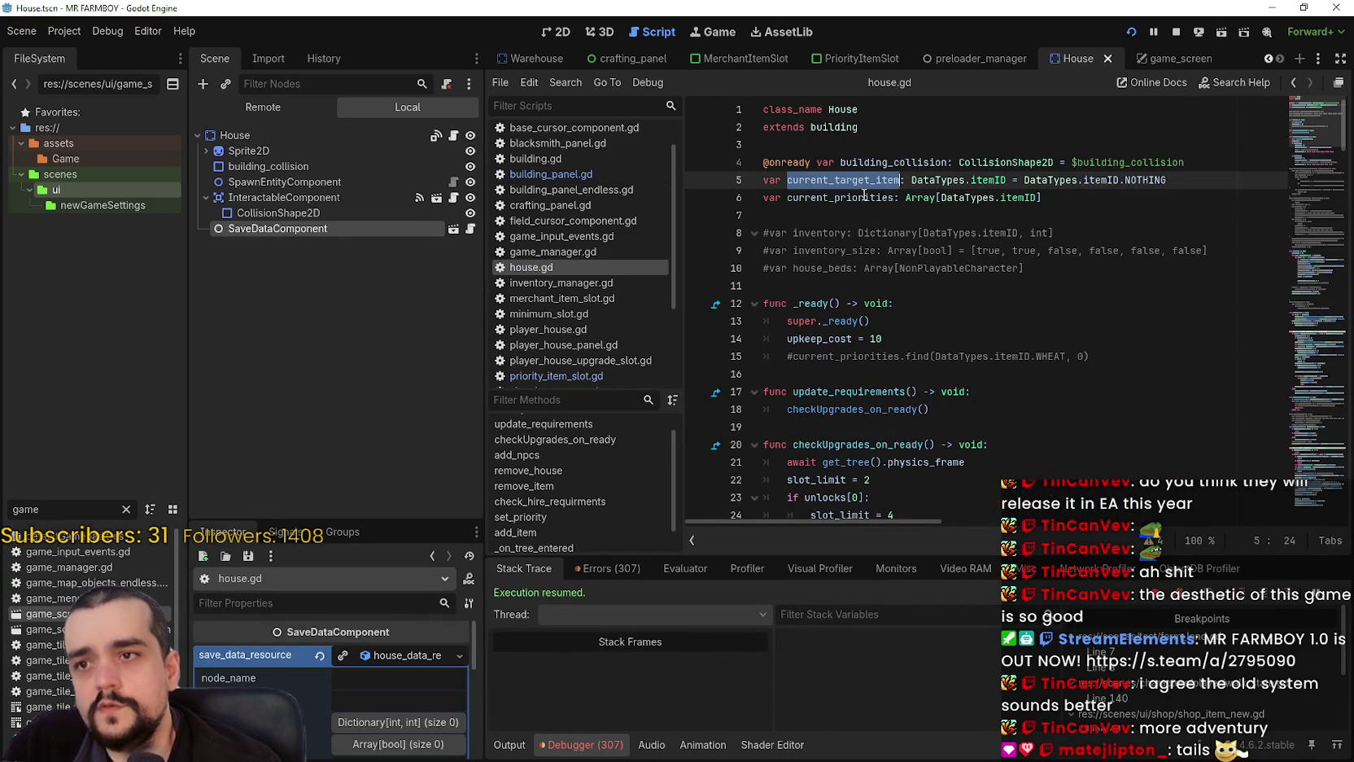
{"action": "left_click_drag", "start_coordinate": [1211, 180], "coordinate": [810, 181]}
{"action": "double_click", "coordinate": [818, 181]}
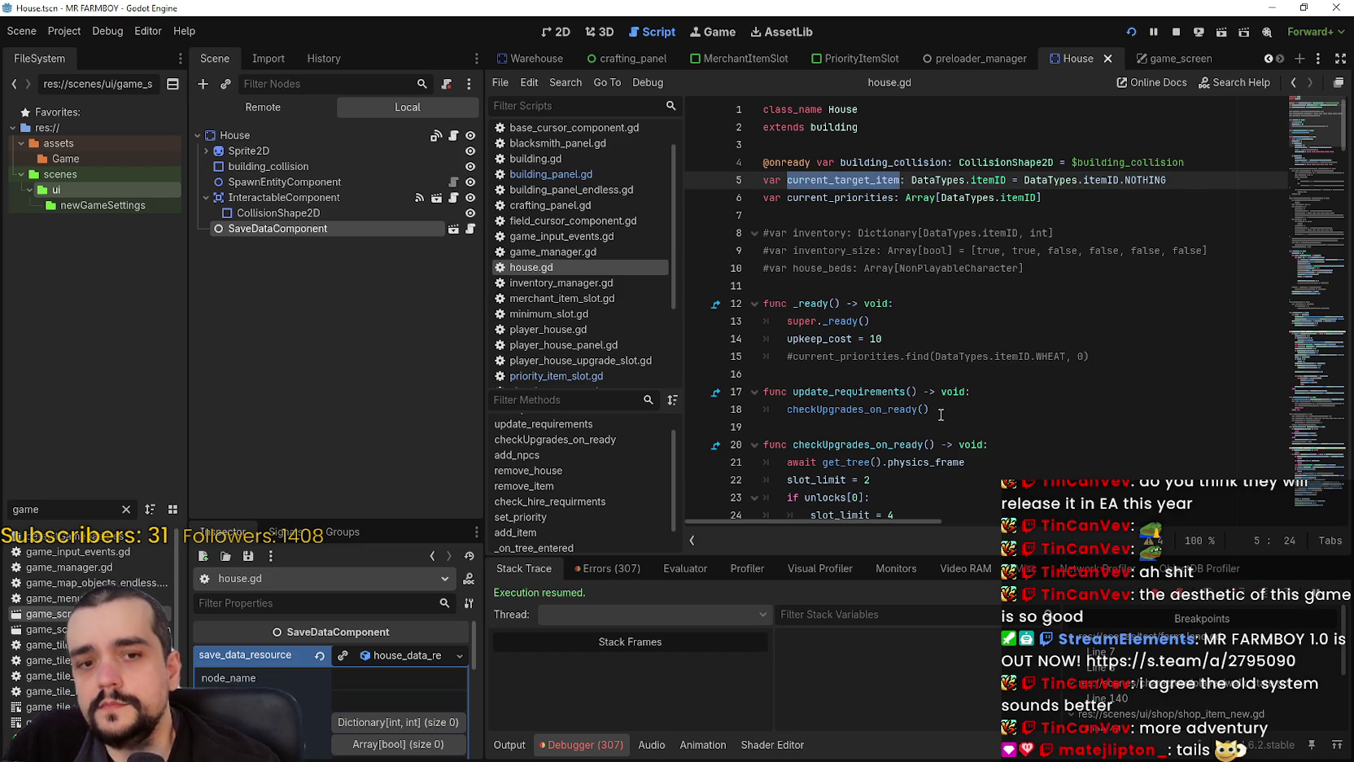
{"action": "right_click", "coordinate": [872, 180]}
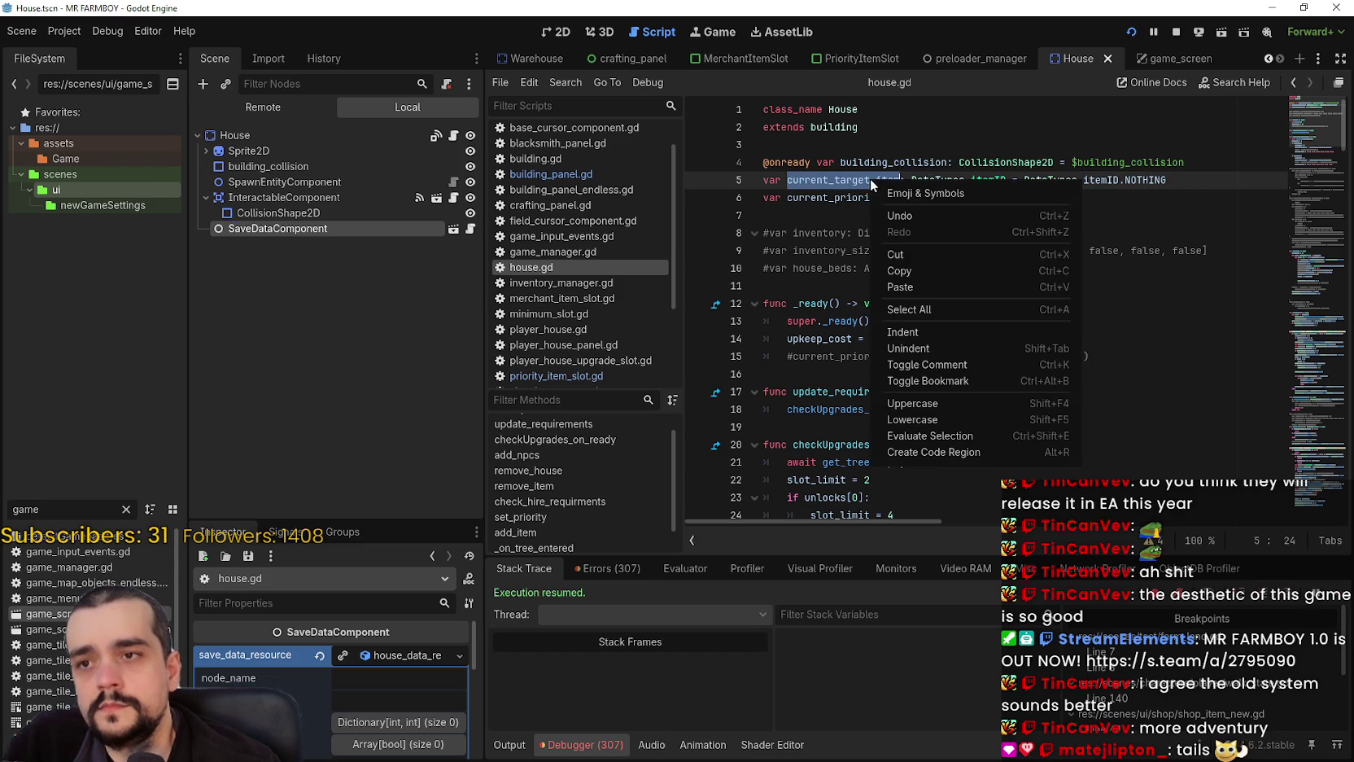
{"action": "left_click", "coordinate": [900, 272]}
{"action": "scroll", "coordinate": [983, 408], "scroll_direction": "down", "scroll_amount": 1}
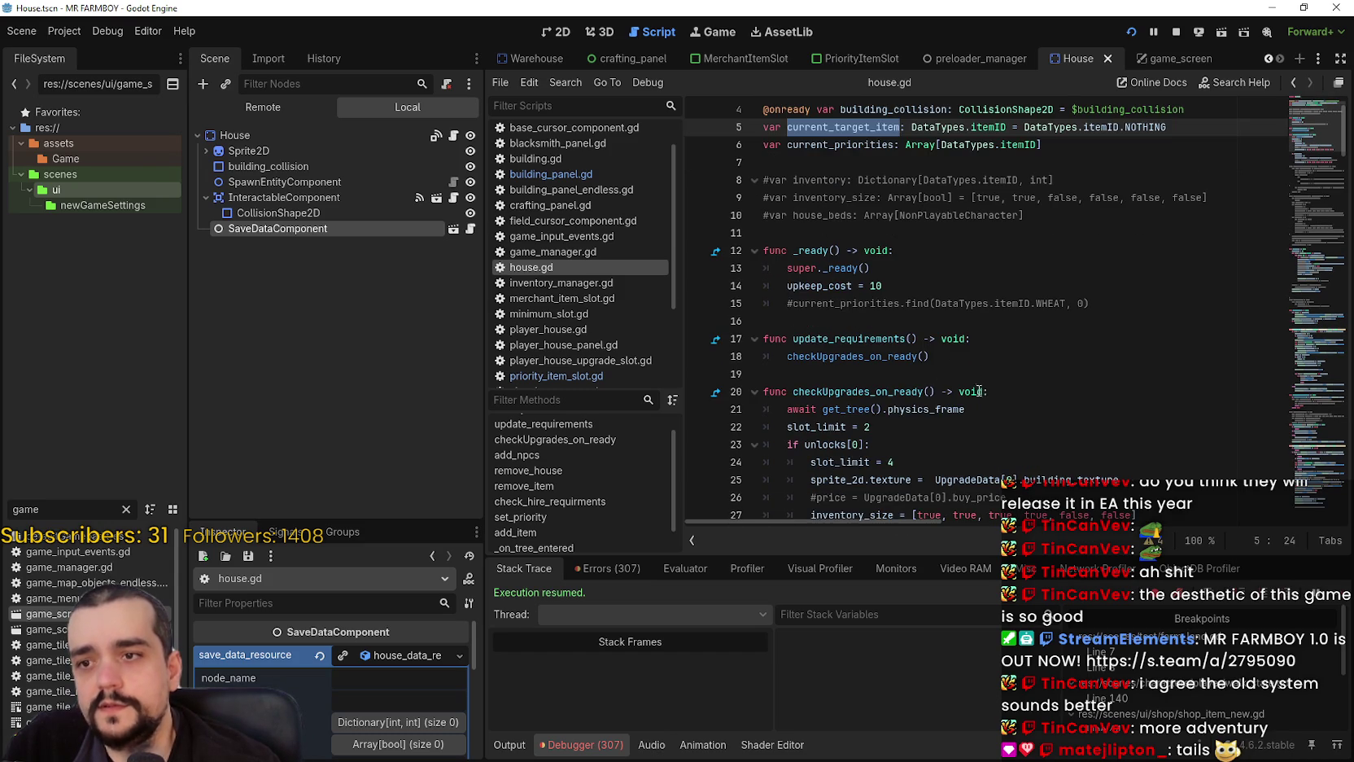
{"action": "scroll", "coordinate": [941, 291], "scroll_direction": "up", "scroll_amount": 1}
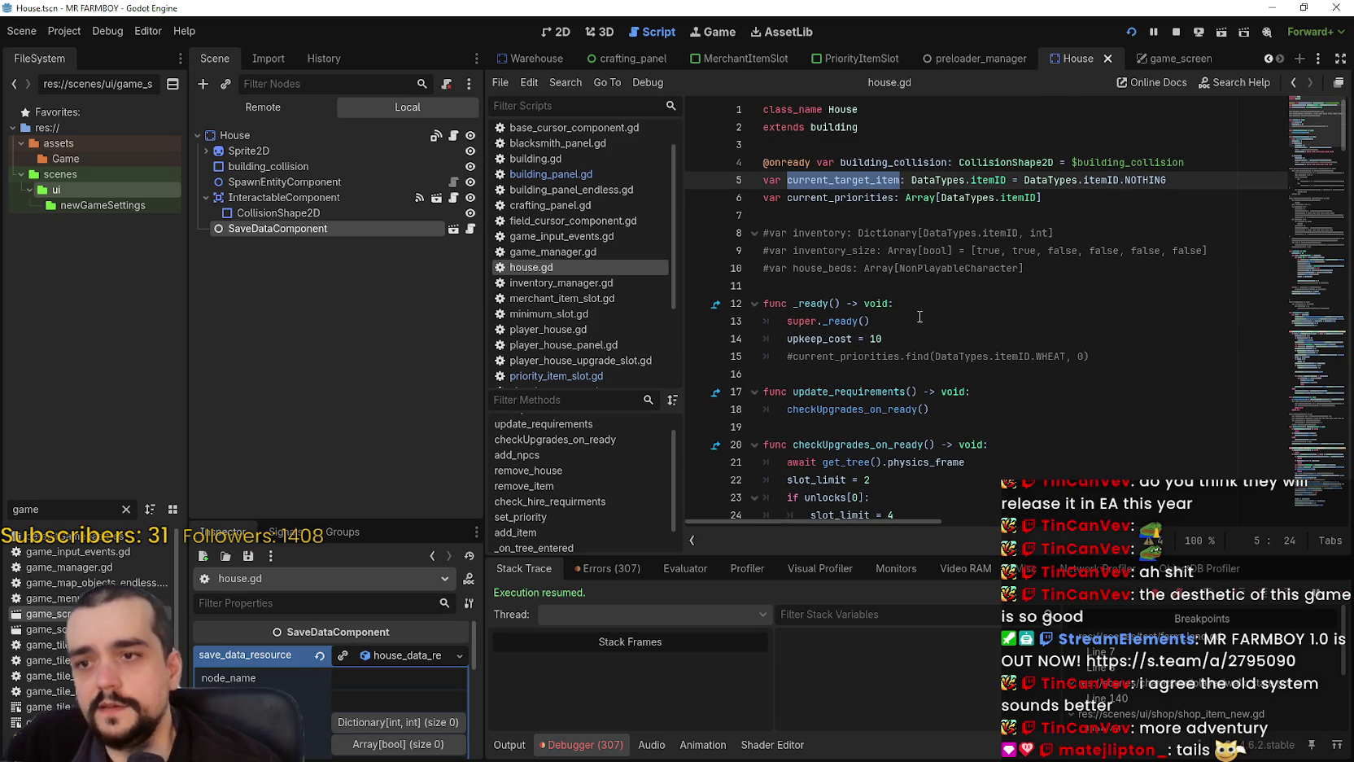
- In _ready, add 'if current_target_item != DataTypes.itemID.NOTHING:' after upkeep_cost = 10
{"action": "left_click", "coordinate": [923, 345]}
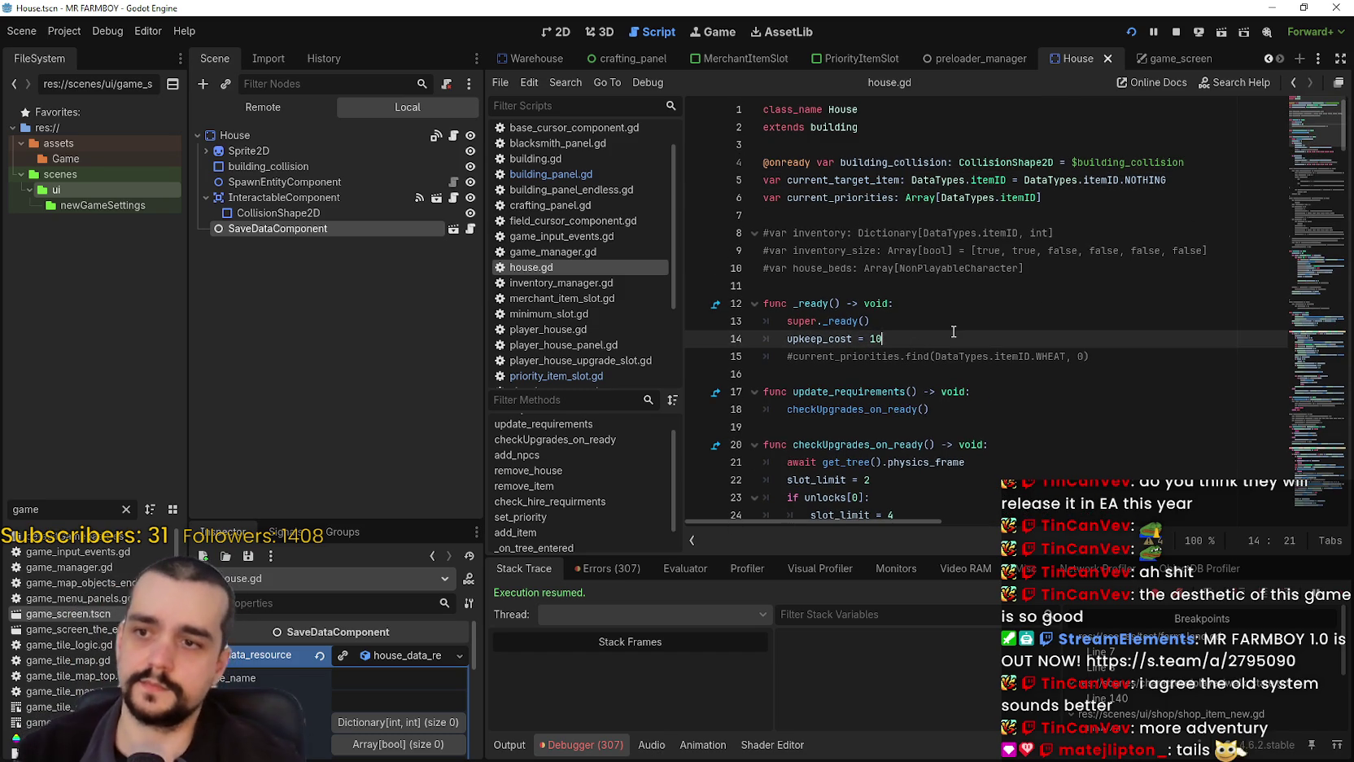
{"action": "key", "text": "Return"}
{"action": "type", "text": "if current_target_item !="}
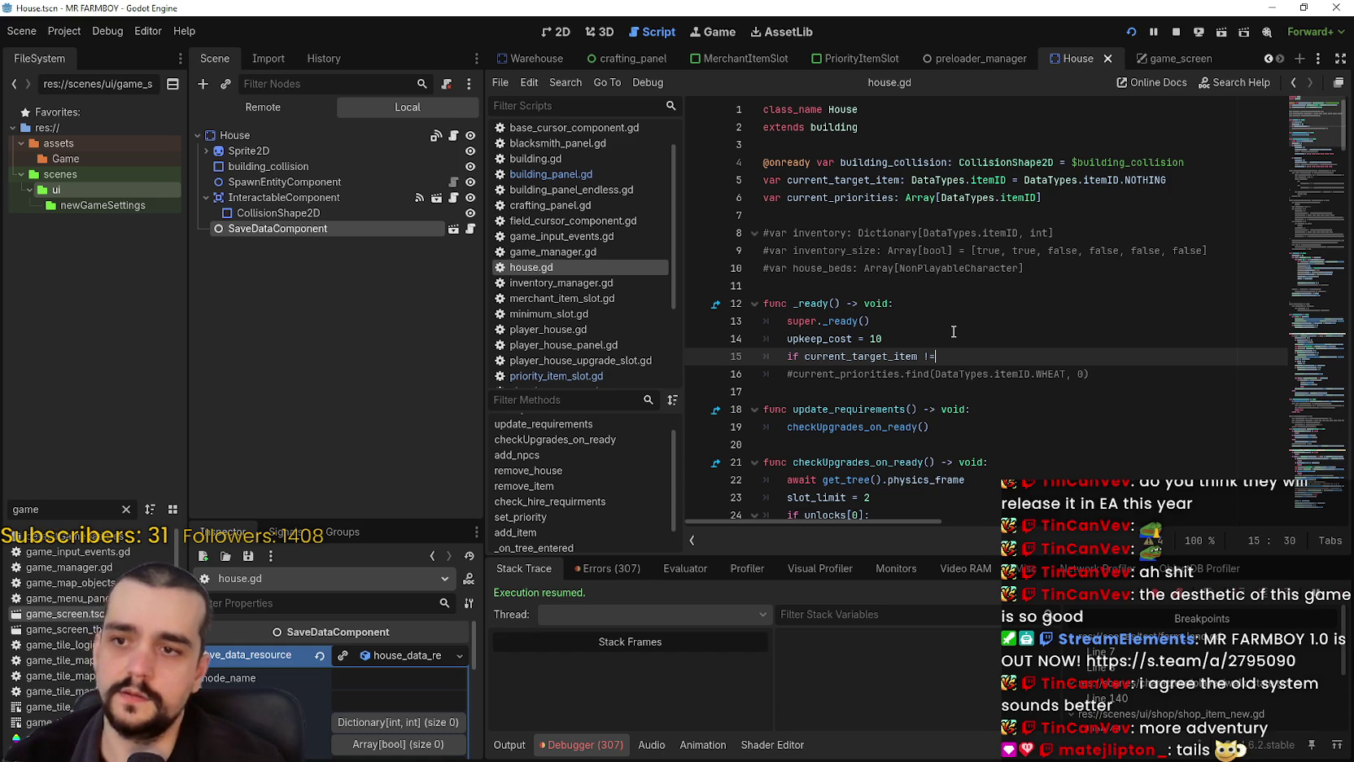
{"action": "type", "text": " DataTypes."}
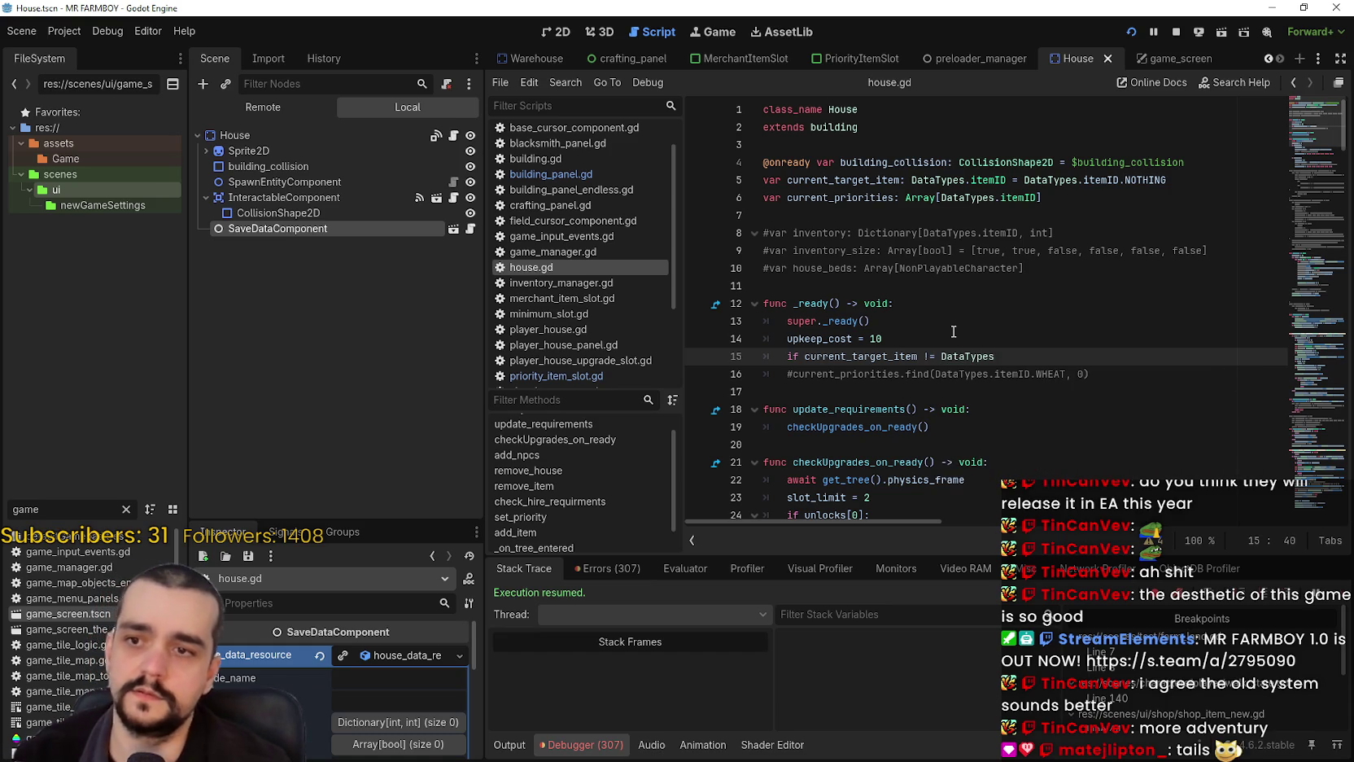
{"action": "type", "text": "itemID.N"}
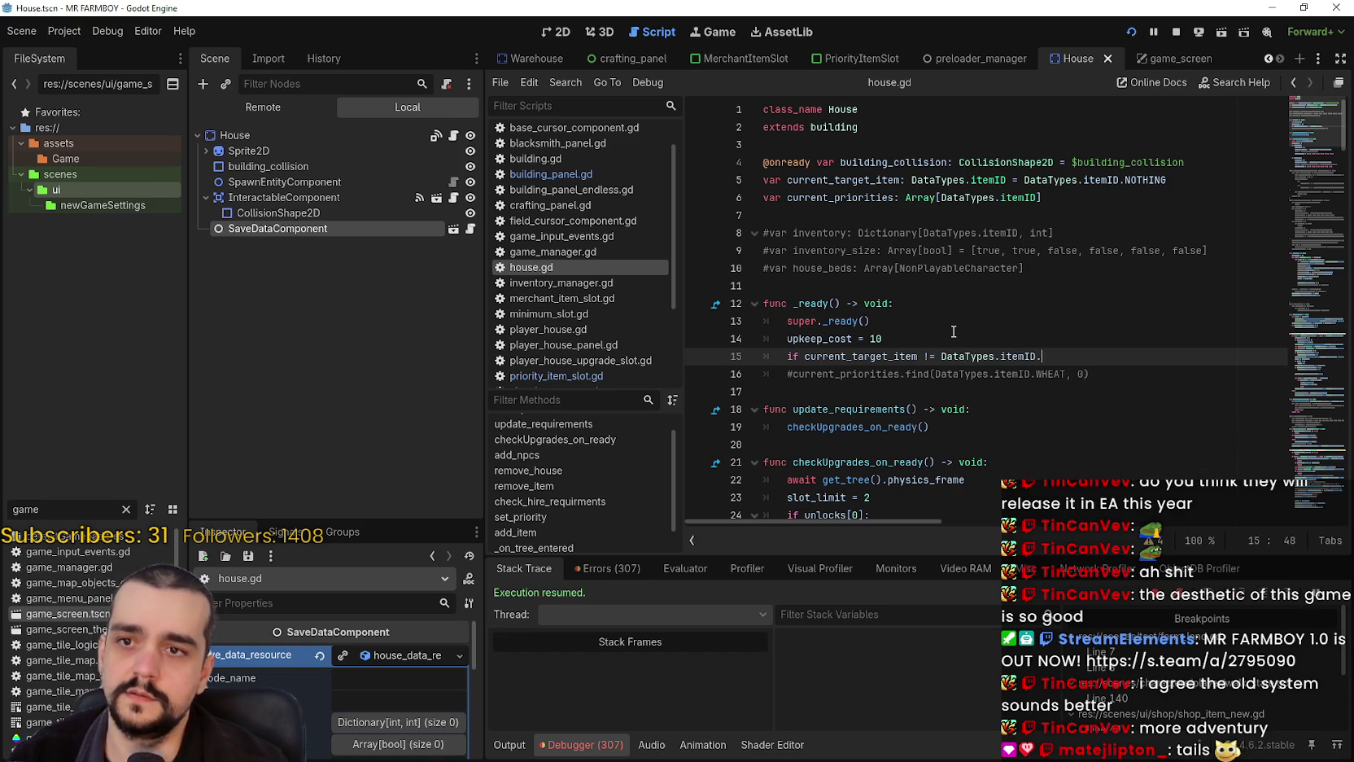
{"action": "key", "text": "Return"}
{"action": "type", "text": ":"}
{"action": "key", "text": "Return"}
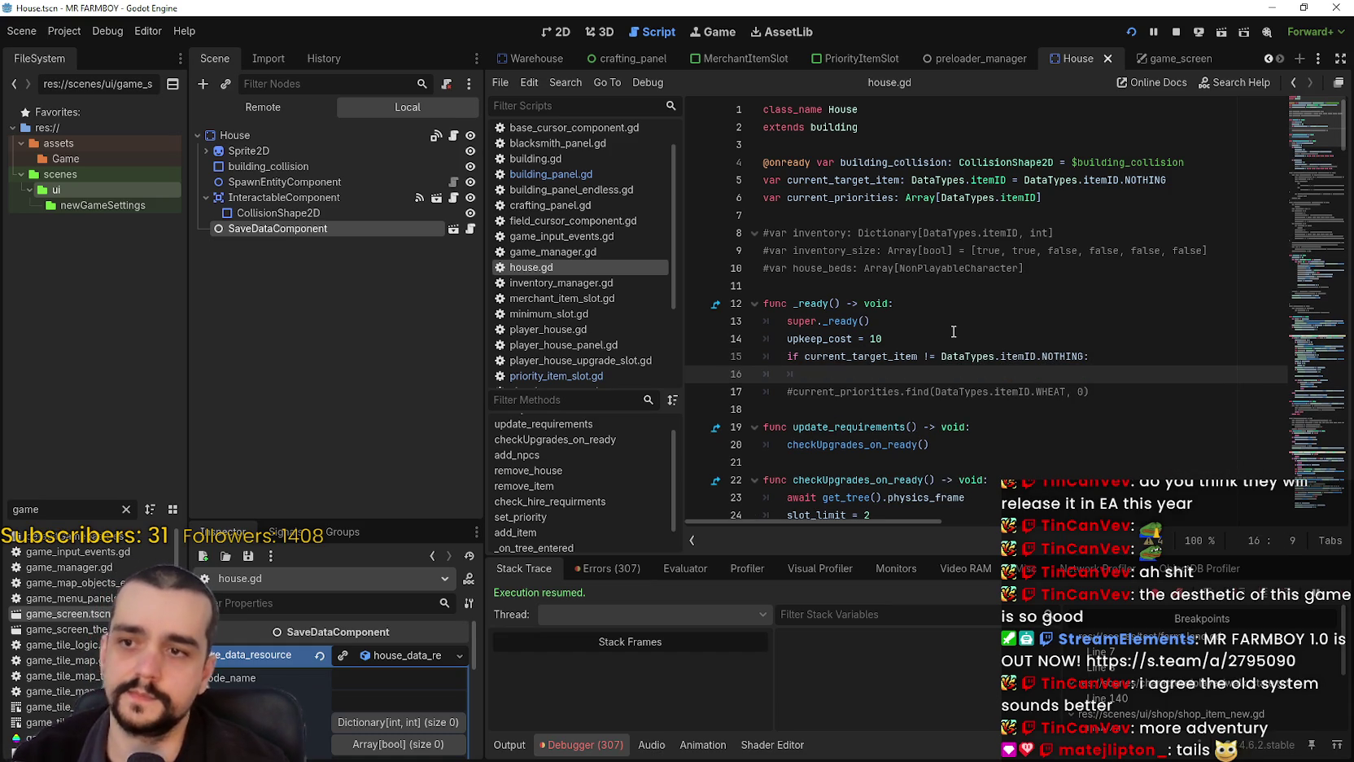
- Inside the if block, add current_priorities.append(current_target_item)
{"action": "double_click", "coordinate": [854, 203]}
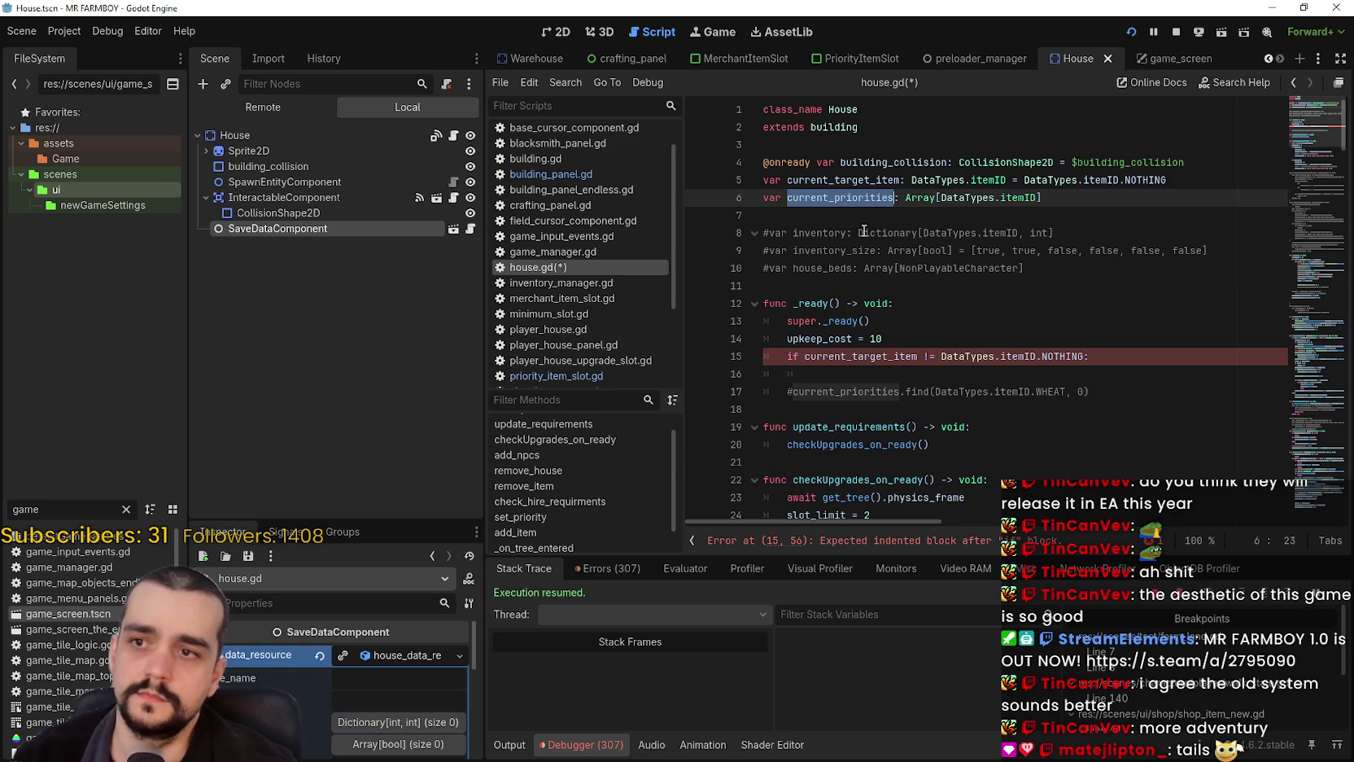
{"action": "key", "text": "ctrl+c"}
{"action": "left_click", "coordinate": [849, 369]}
{"action": "key", "text": "ctrl+v"}
{"action": "type", "text": "."}
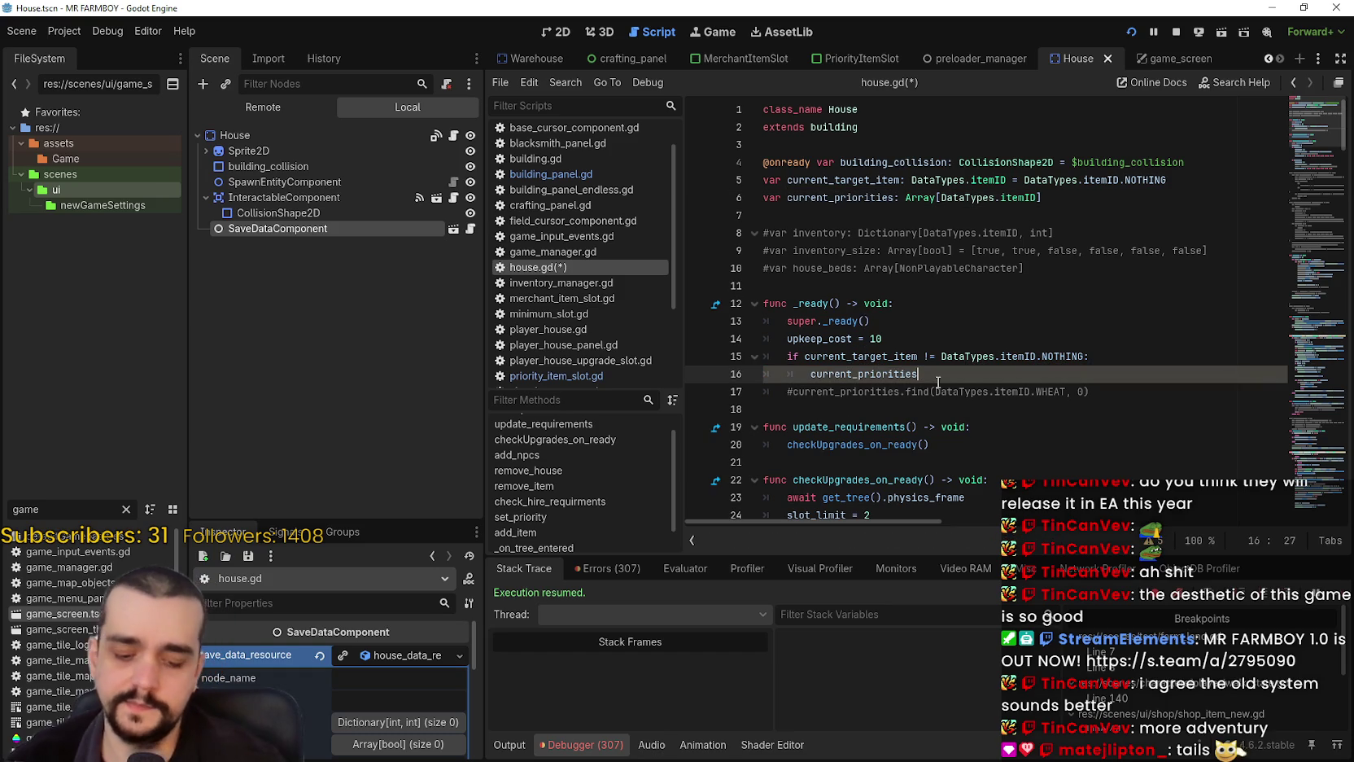
{"action": "type", "text": "ad"}
{"action": "key", "text": "Escape"}
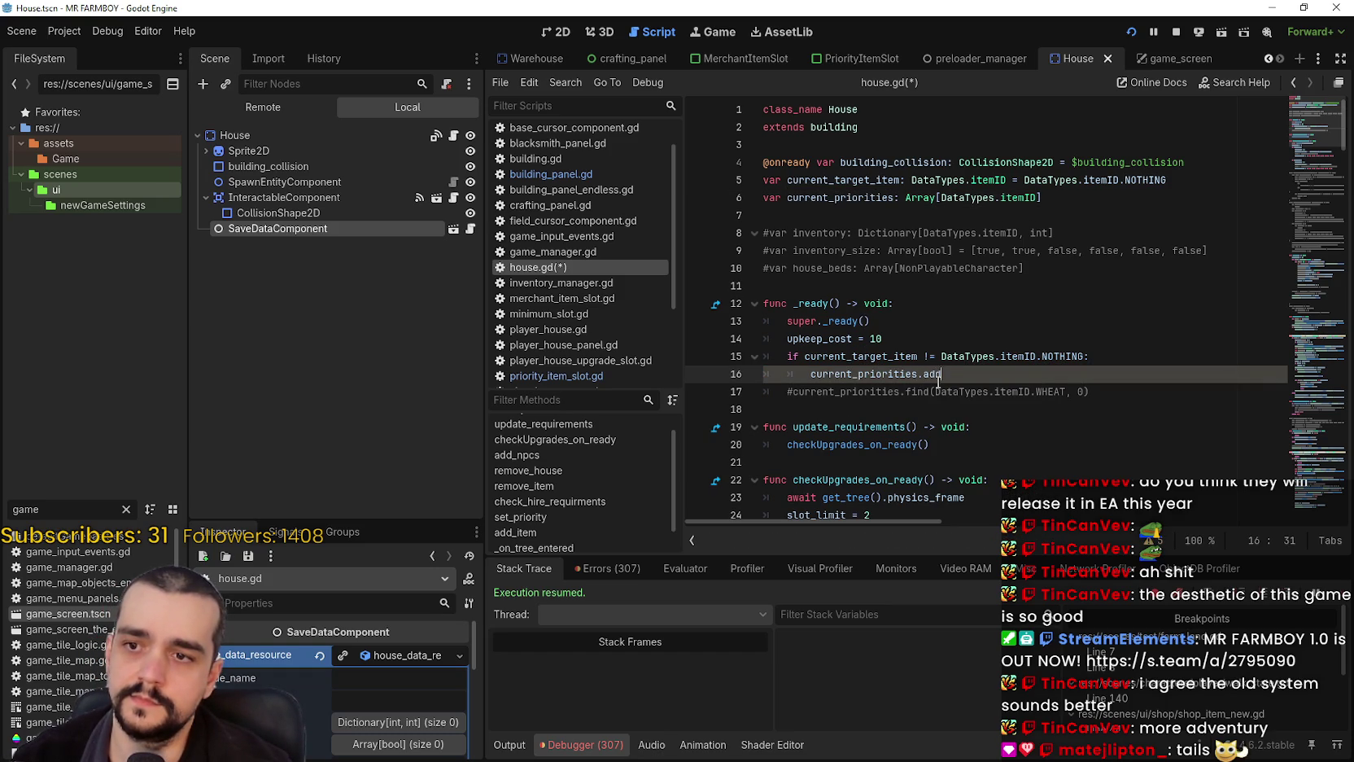
{"action": "type", "text": "pp"}
{"action": "key", "text": "Return"}
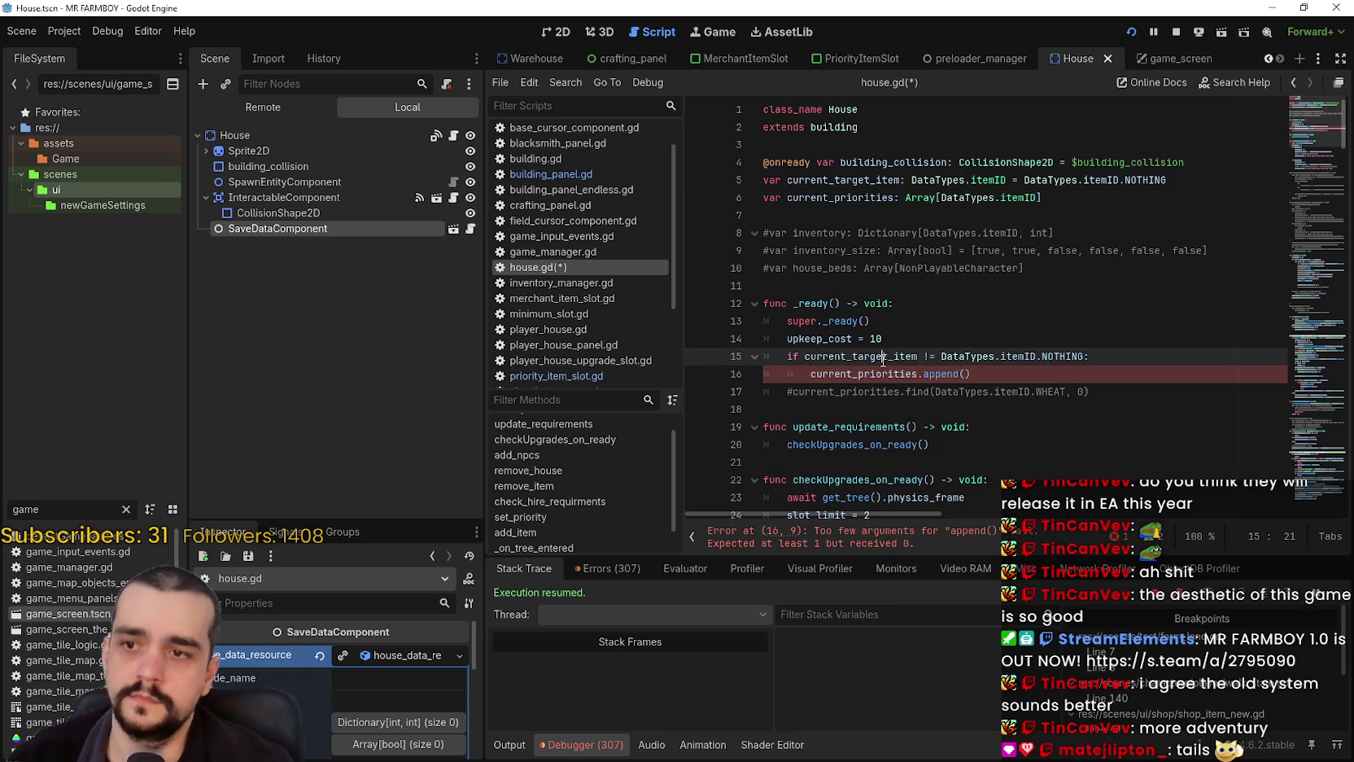
{"action": "left_click", "coordinate": [961, 374]}
{"action": "left_click", "coordinate": [968, 374]}
{"action": "type", "text": "current_target_item)"}
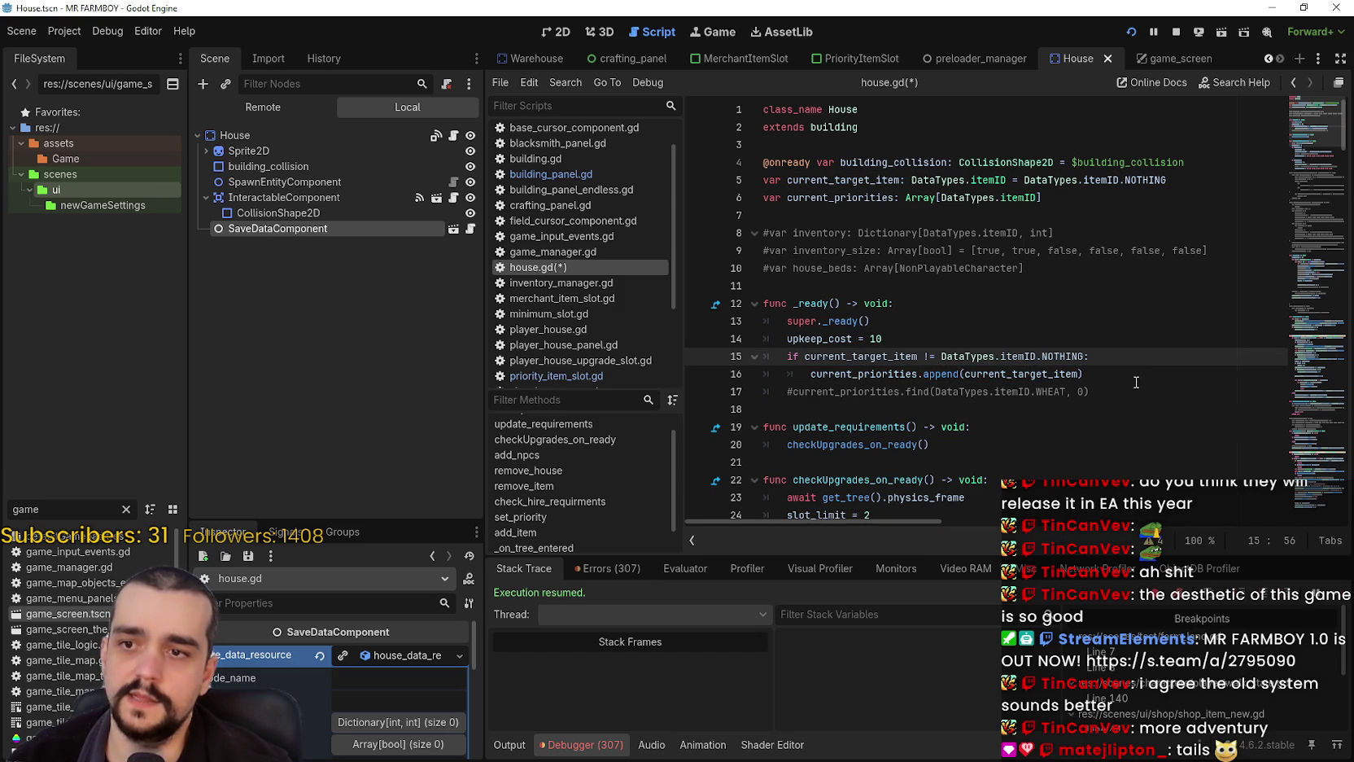
- Reset current_target_item to DataTypes.itemID.NOTHING on line 17 and save house.gd
{"action": "key", "text": "Return"}
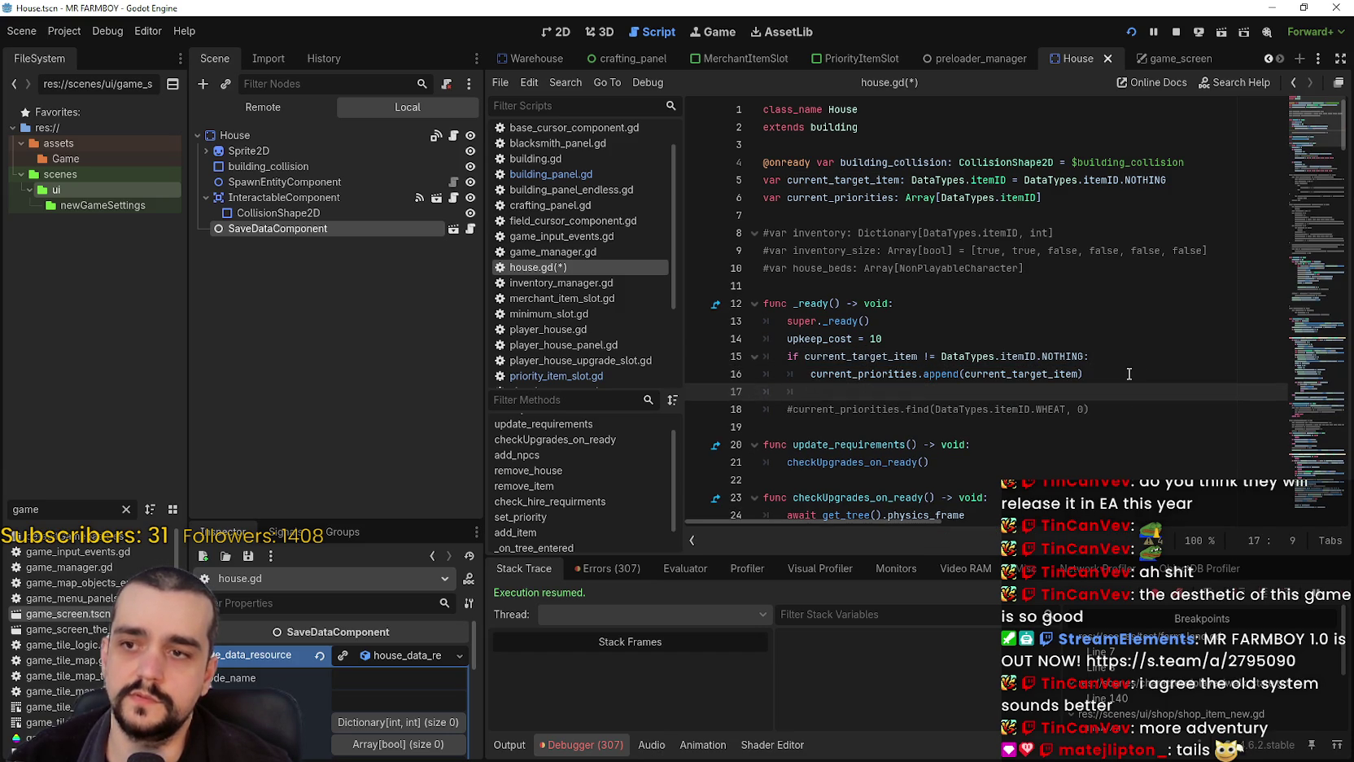
{"action": "type", "text": "current_target_item ="}
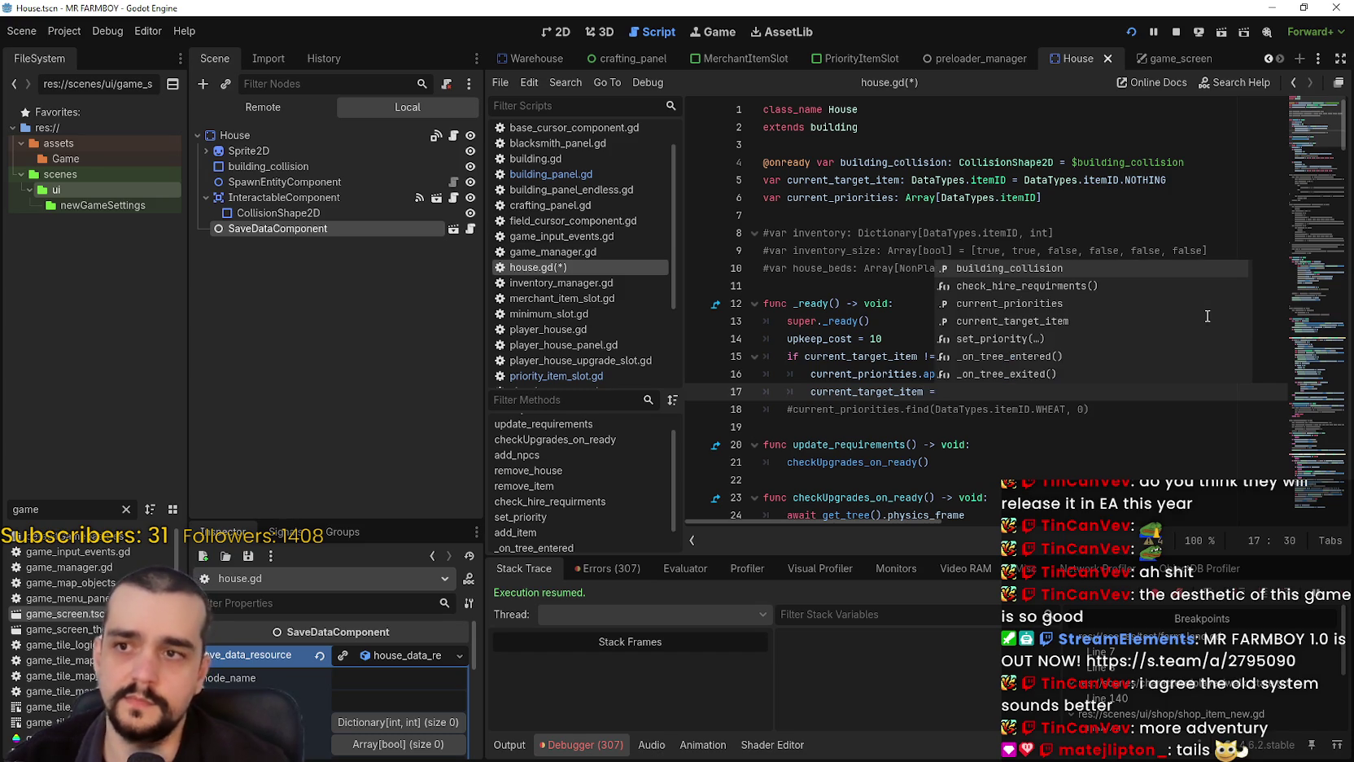
{"action": "double_click", "coordinate": [1061, 184]}
{"action": "key", "text": "shift+End"}
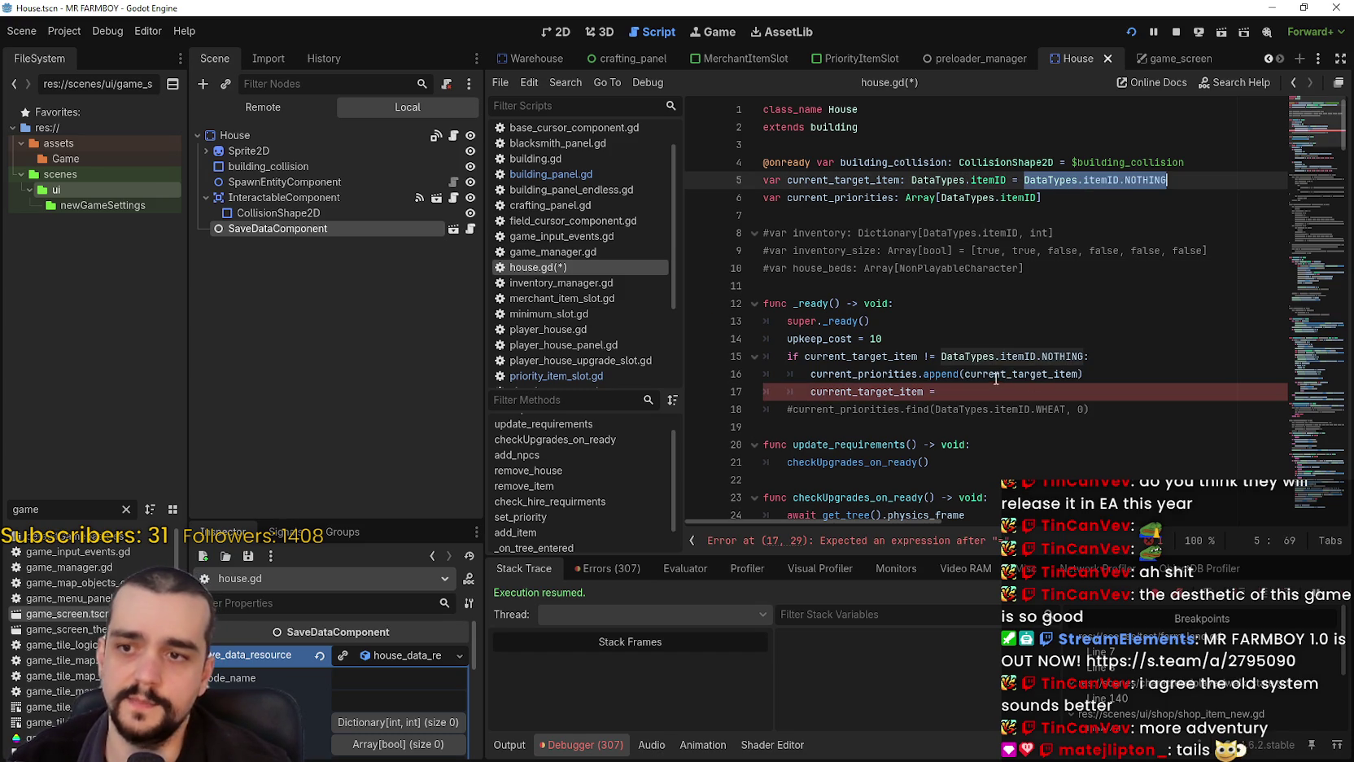
{"action": "key", "text": "ctrl+c"}
{"action": "left_click", "coordinate": [998, 392]}
{"action": "key", "text": "ctrl+v"}
{"action": "left_click", "coordinate": [935, 392]}
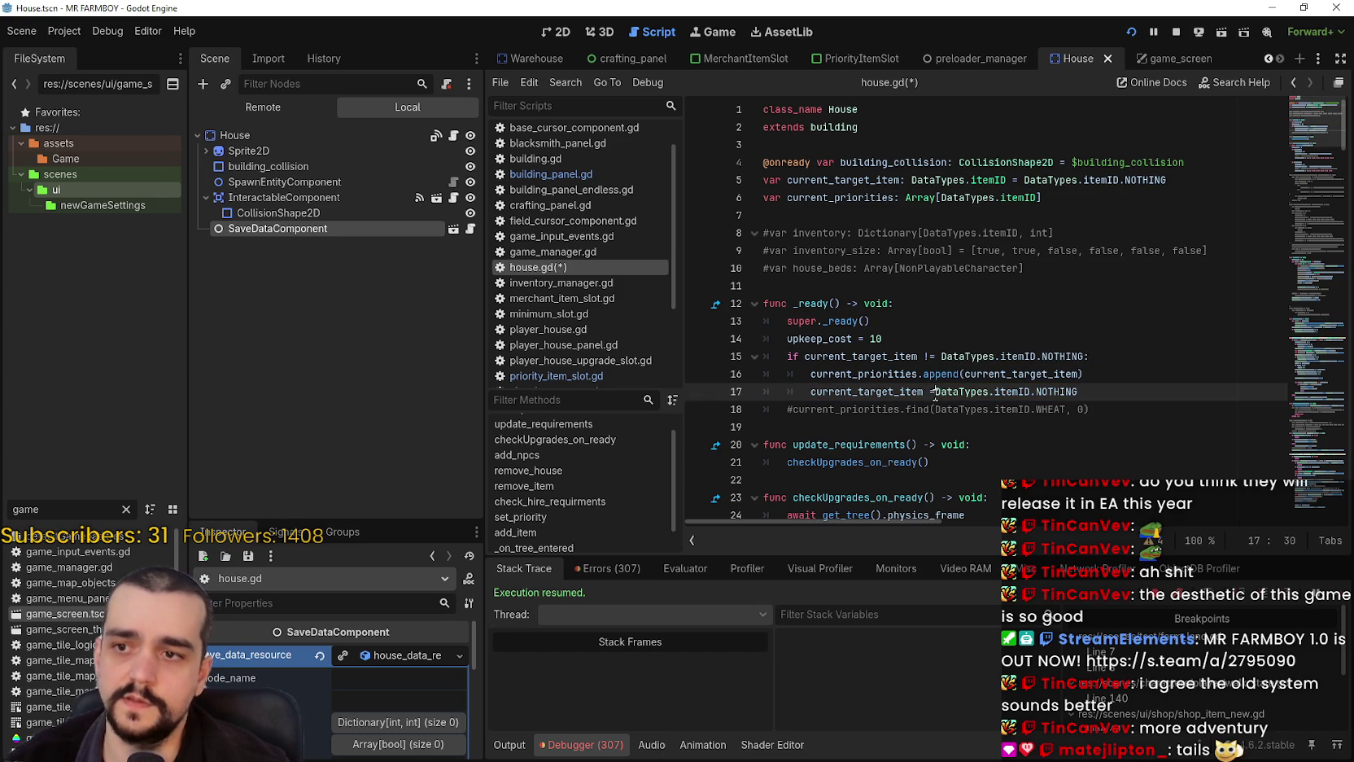
{"action": "left_click", "coordinate": [954, 442]}
{"action": "key", "text": "ctrl+s"}
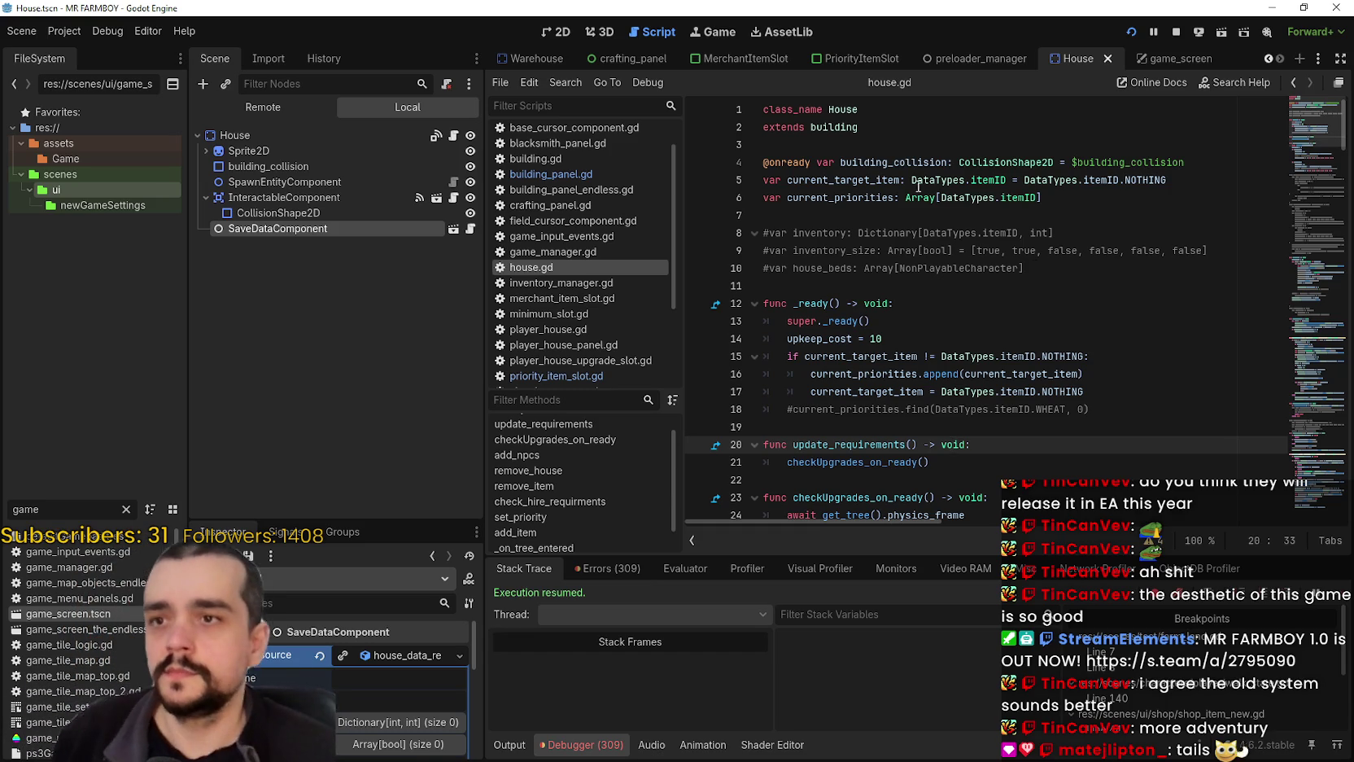
- Inspect the House node's and SaveDataComponent's properties in the Inspector
{"action": "double_click", "coordinate": [881, 201]}
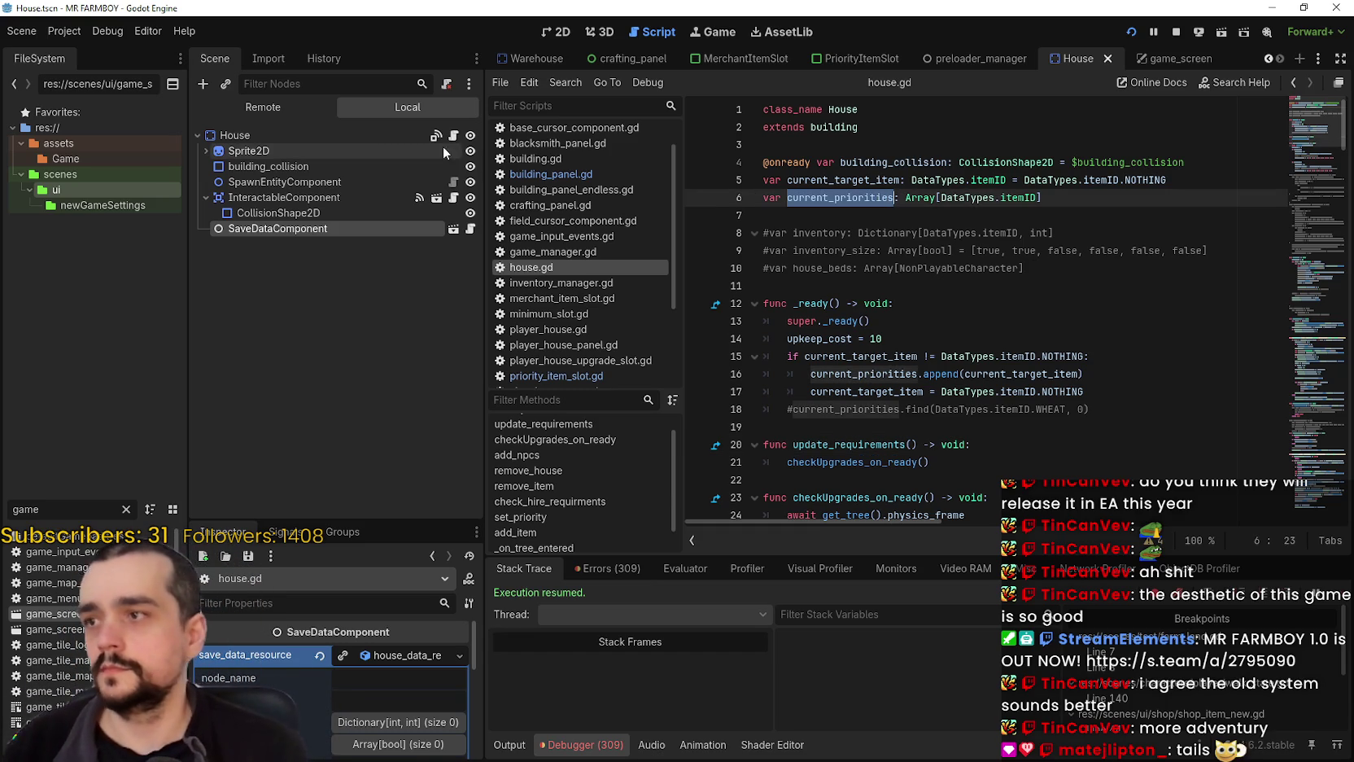
{"action": "left_click", "coordinate": [359, 135]}
{"action": "scroll", "coordinate": [323, 744], "scroll_direction": "down", "scroll_amount": 5}
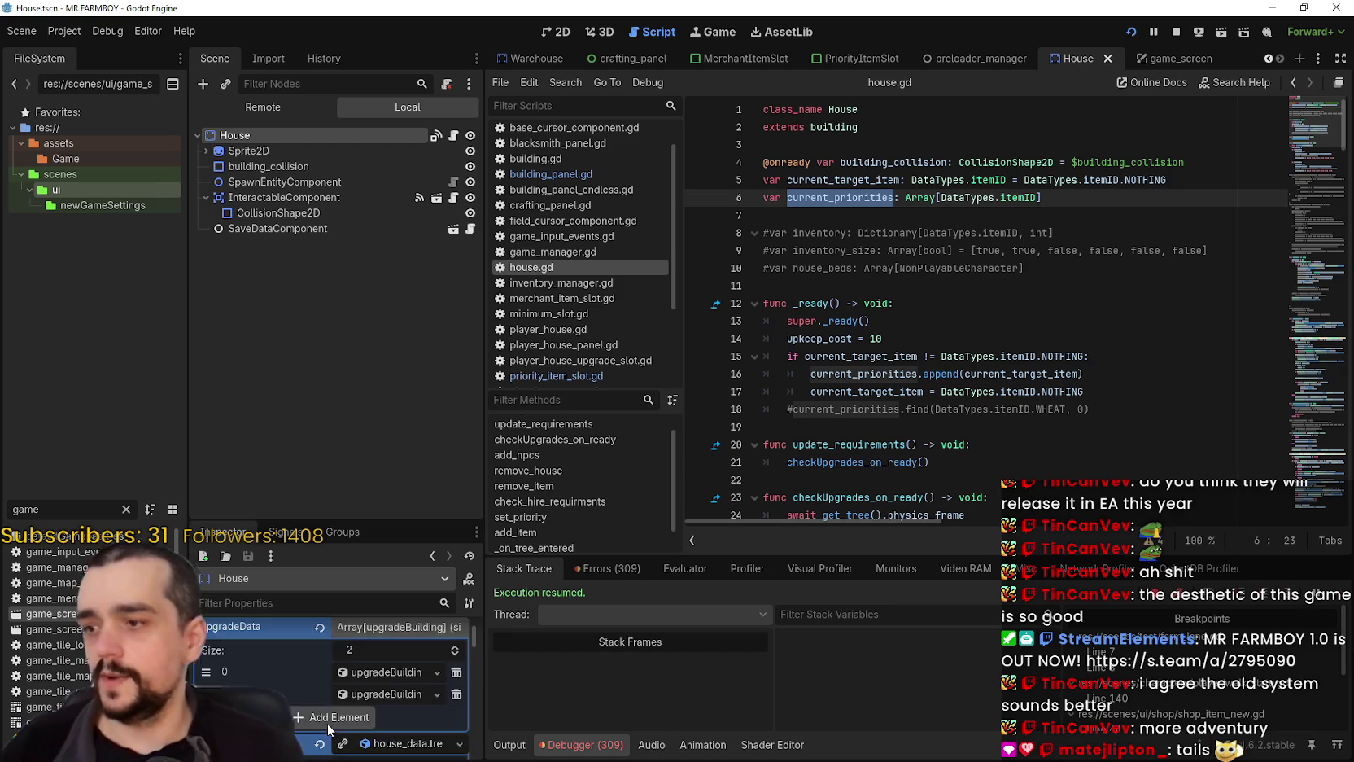
{"action": "scroll", "coordinate": [342, 691], "scroll_direction": "up", "scroll_amount": 5}
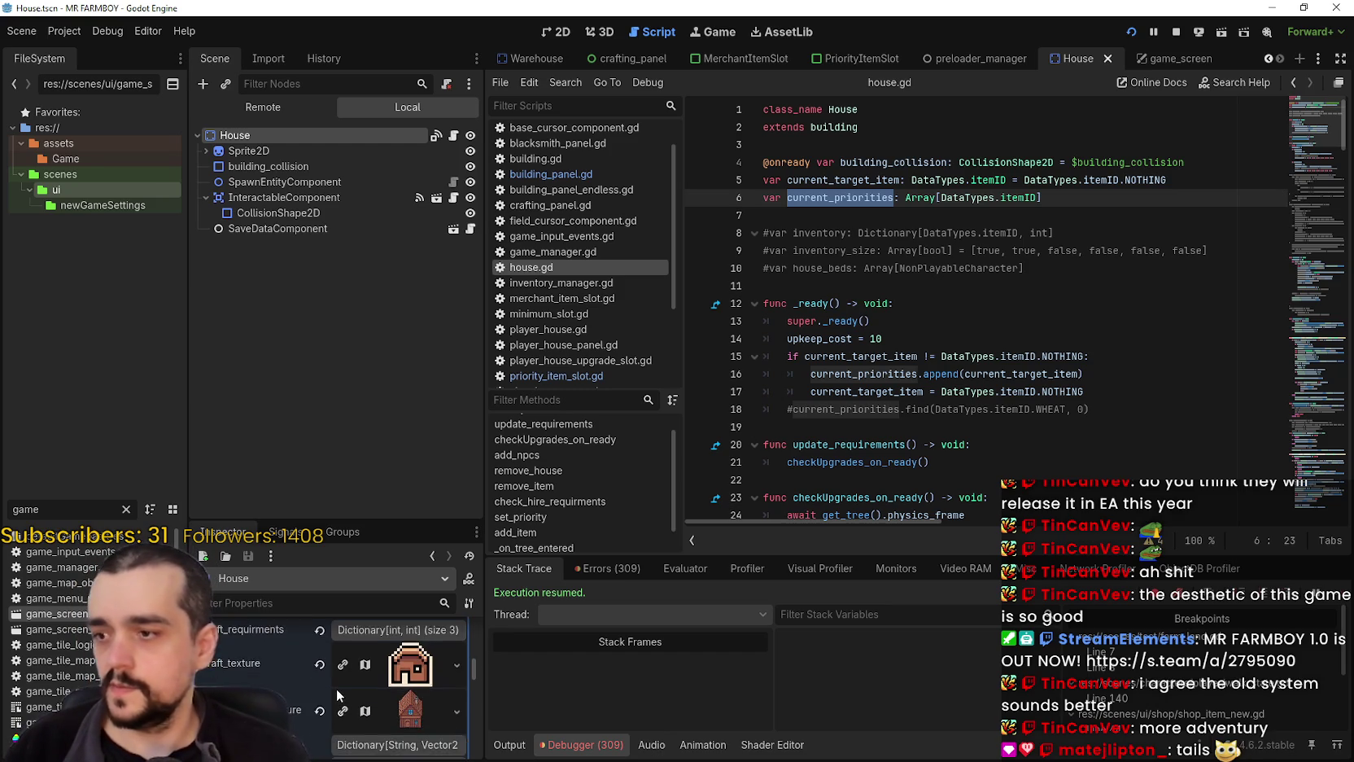
{"action": "scroll", "coordinate": [373, 692], "scroll_direction": "up", "scroll_amount": 3}
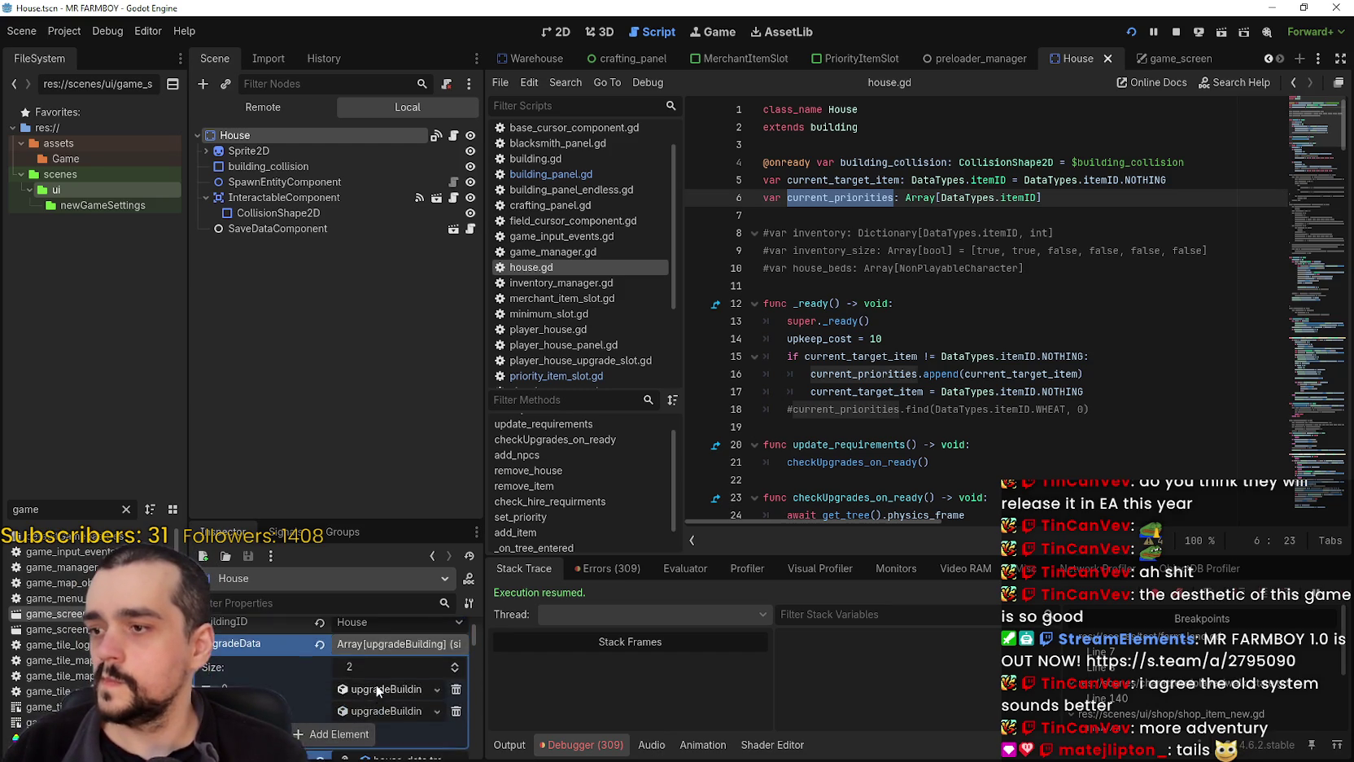
{"action": "left_click", "coordinate": [385, 680]}
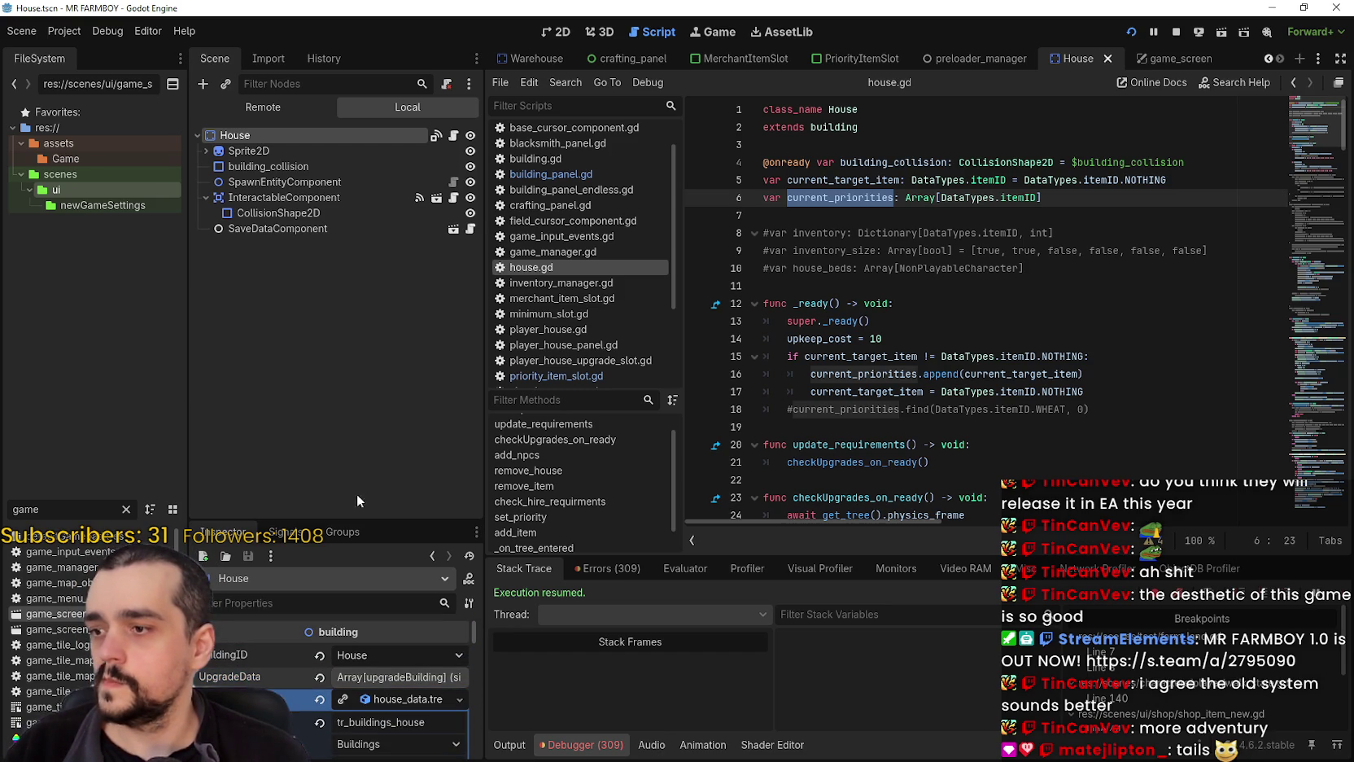
{"action": "left_click", "coordinate": [276, 228]}
{"action": "left_click_drag", "start_coordinate": [330, 521], "coordinate": [338, 356]}
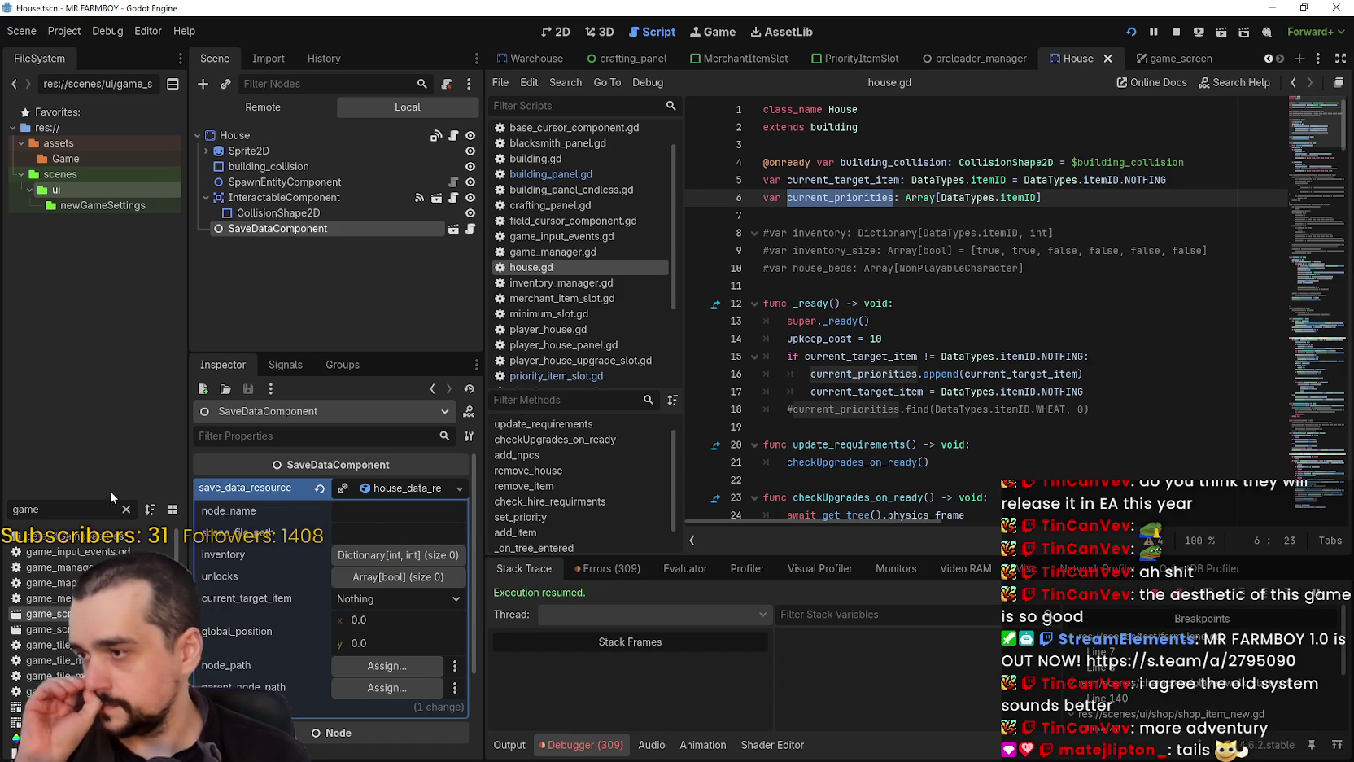
- Filter FileSystem for 'house_da' and open house_data_resource.gd
{"action": "left_click_drag", "start_coordinate": [40, 509], "coordinate": [2, 510]}
{"action": "type", "text": "house_da"}
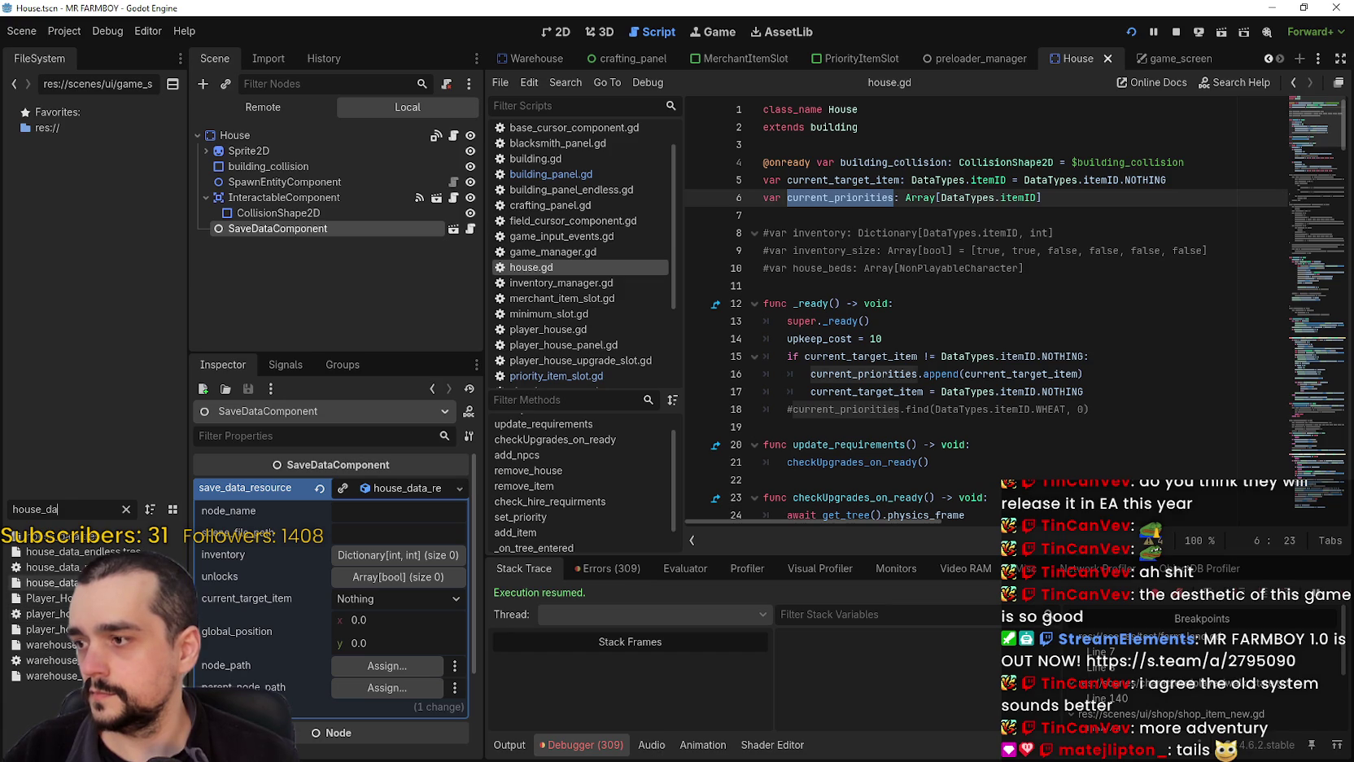
{"action": "double_click", "coordinate": [53, 567]}
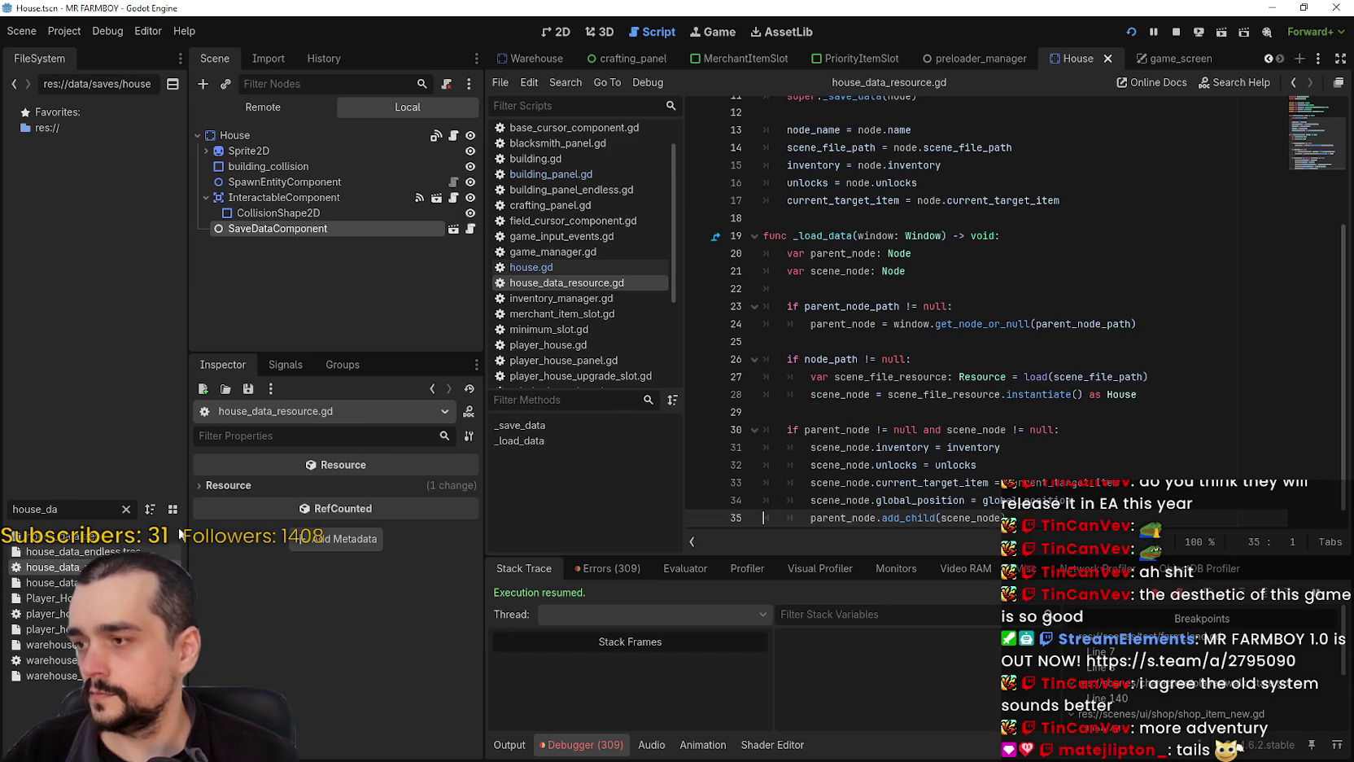
{"action": "scroll", "coordinate": [869, 395], "scroll_direction": "up", "scroll_amount": 4}
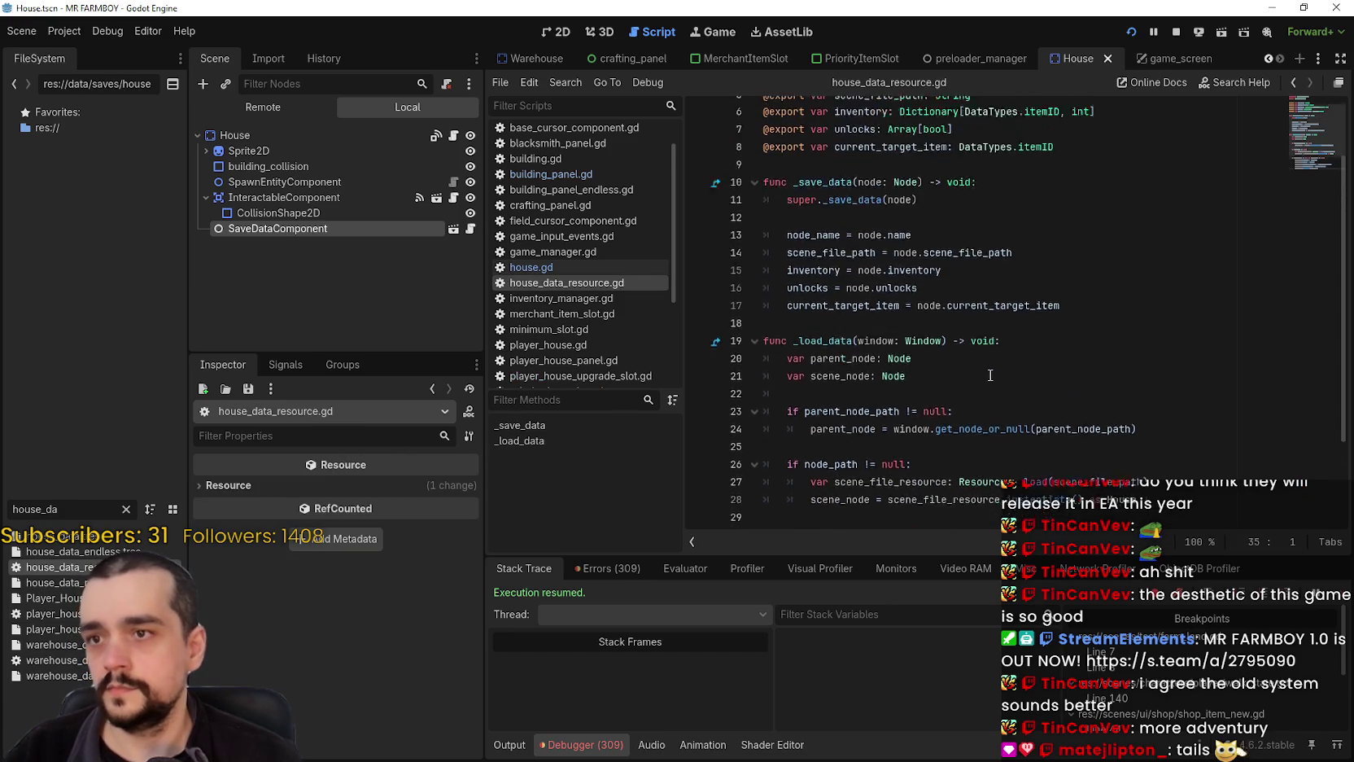
{"action": "left_click", "coordinate": [1127, 240]}
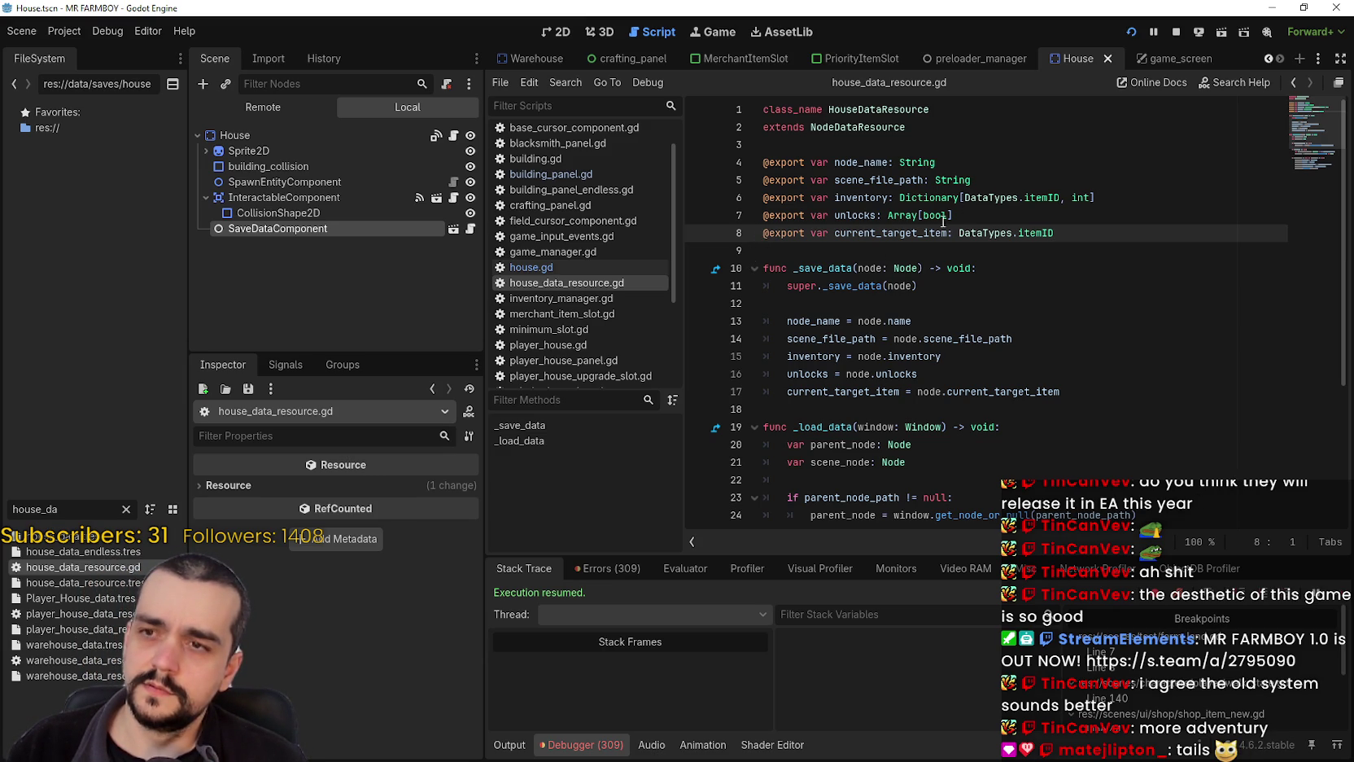
{"action": "double_click", "coordinate": [919, 233]}
{"action": "left_click_drag", "start_coordinate": [920, 232], "coordinate": [753, 229]}
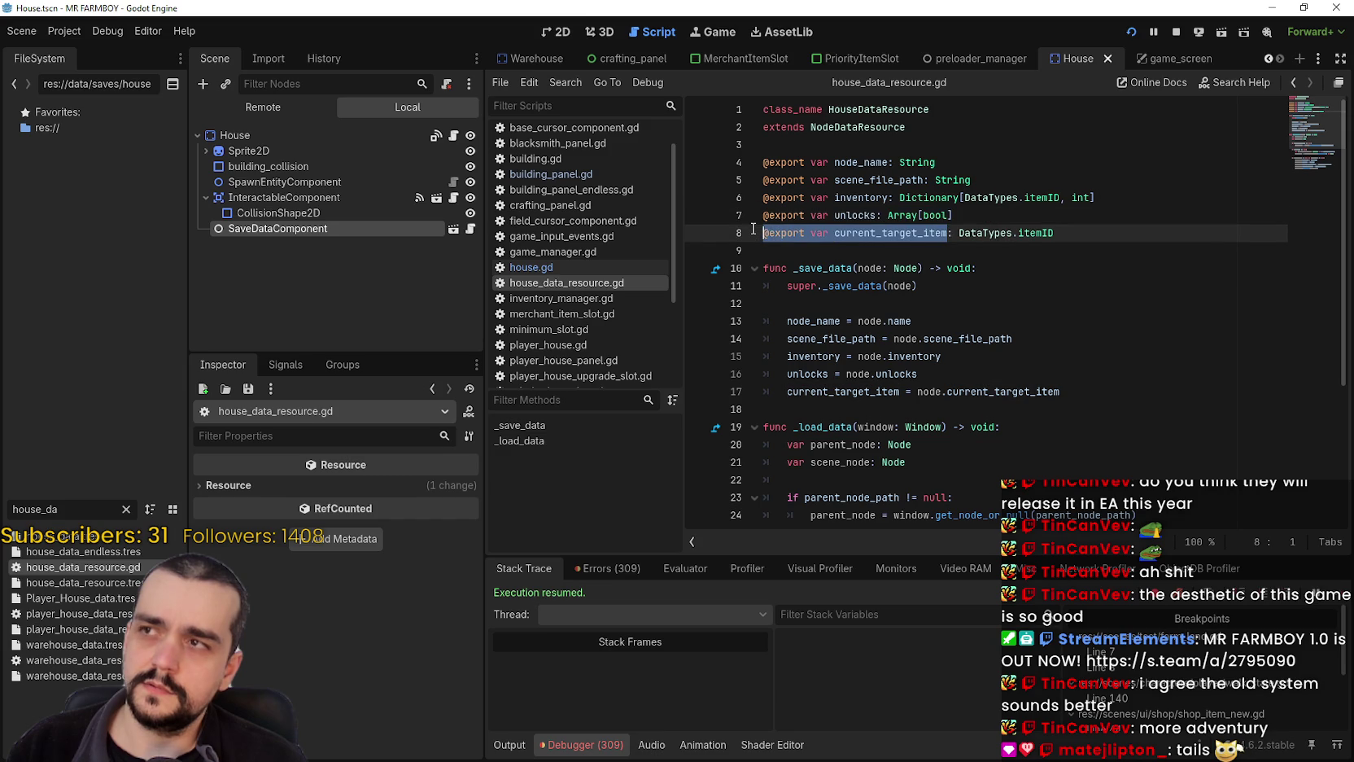
{"action": "left_click_drag", "start_coordinate": [1077, 234], "coordinate": [697, 237]}
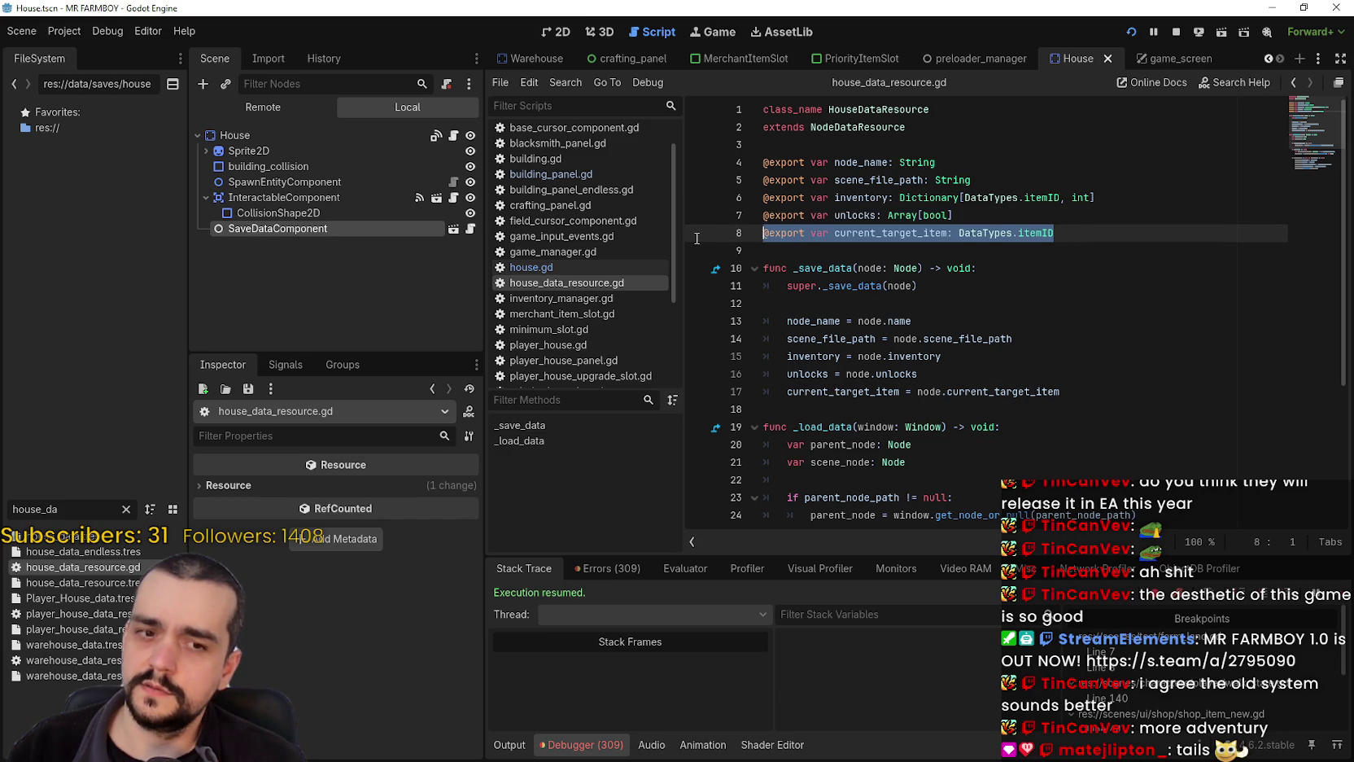
{"action": "scroll", "coordinate": [1024, 313], "scroll_direction": "down", "scroll_amount": 4}
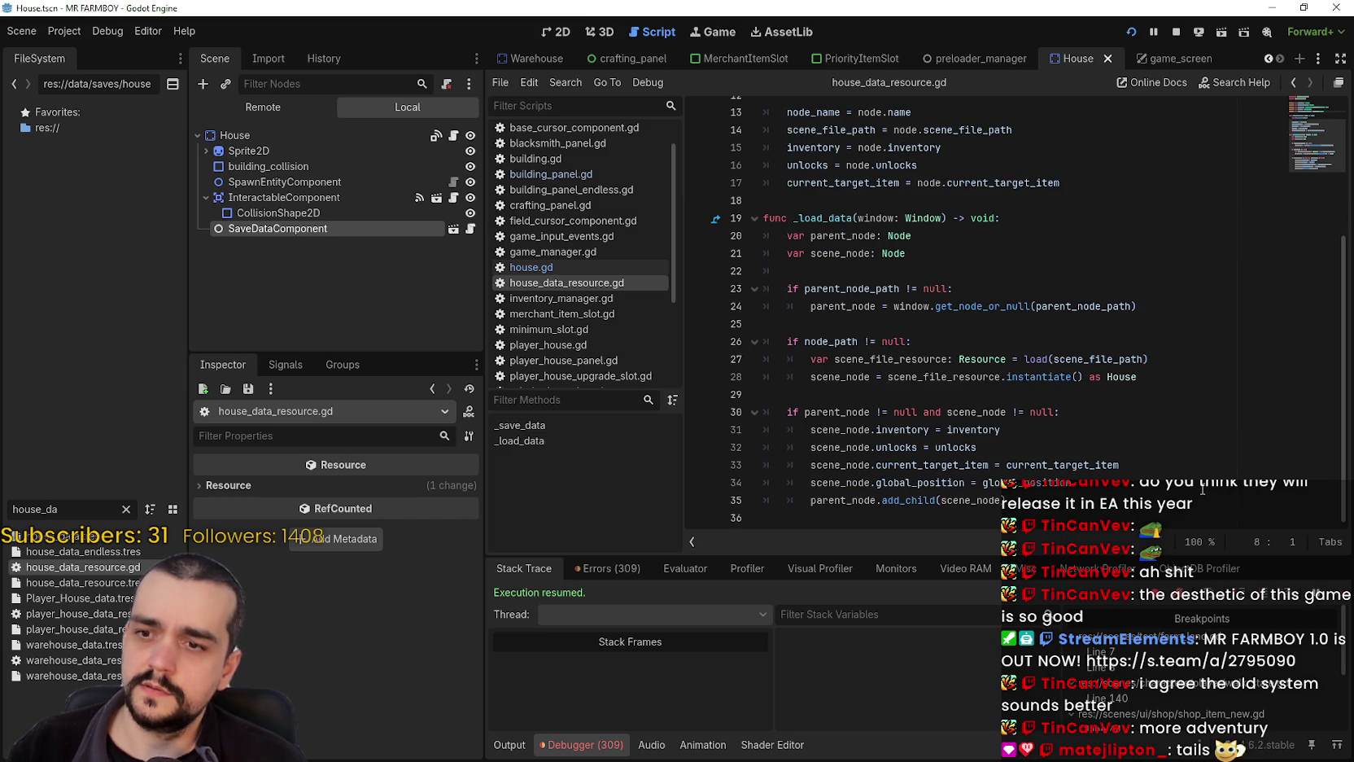
{"action": "left_click_drag", "start_coordinate": [1123, 465], "coordinate": [803, 464]}
{"action": "scroll", "coordinate": [953, 121], "scroll_direction": "up", "scroll_amount": 4}
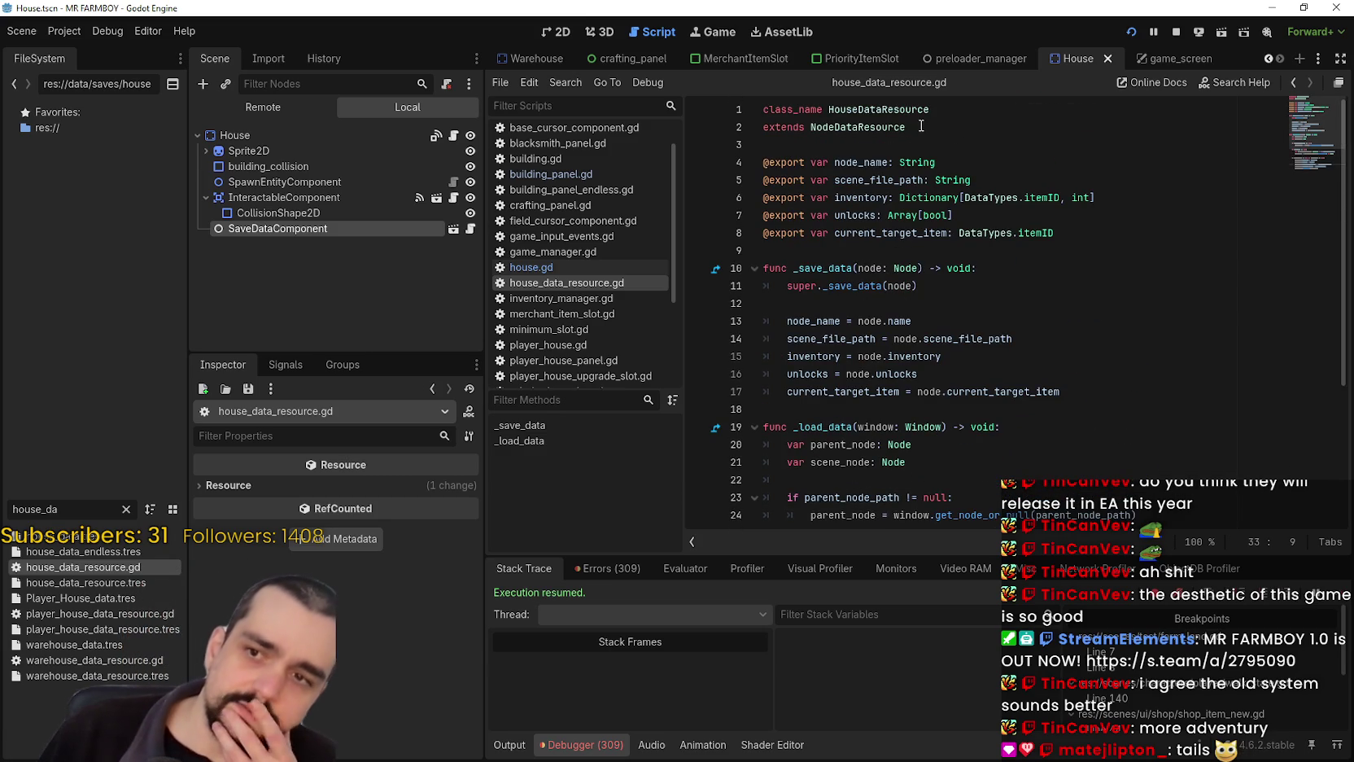
{"action": "scroll", "coordinate": [1042, 412], "scroll_direction": "down", "scroll_amount": 4}
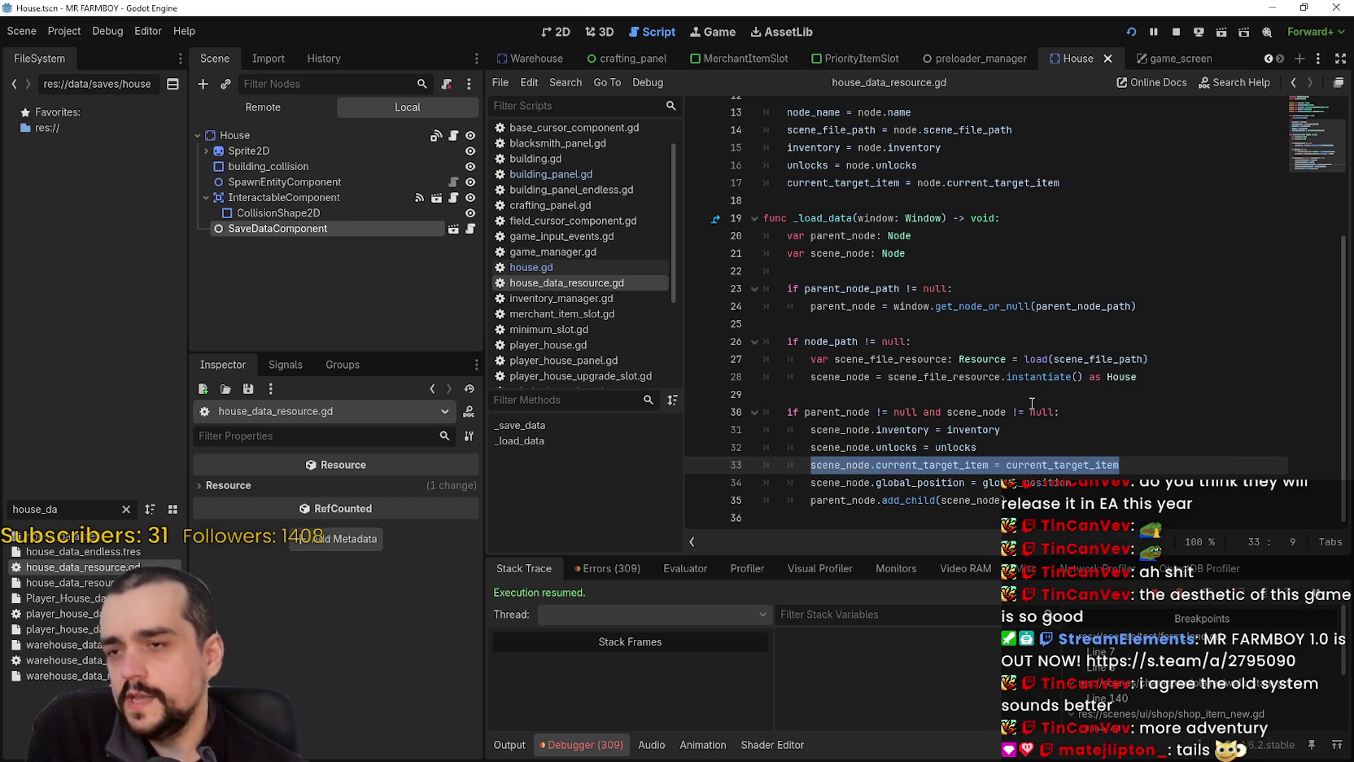
{"action": "scroll", "coordinate": [1011, 383], "scroll_direction": "up", "scroll_amount": 4}
{"action": "left_click", "coordinate": [1063, 232]}
{"action": "key", "text": "Return"}
{"action": "type", "text": "@export var current_priorities:"}
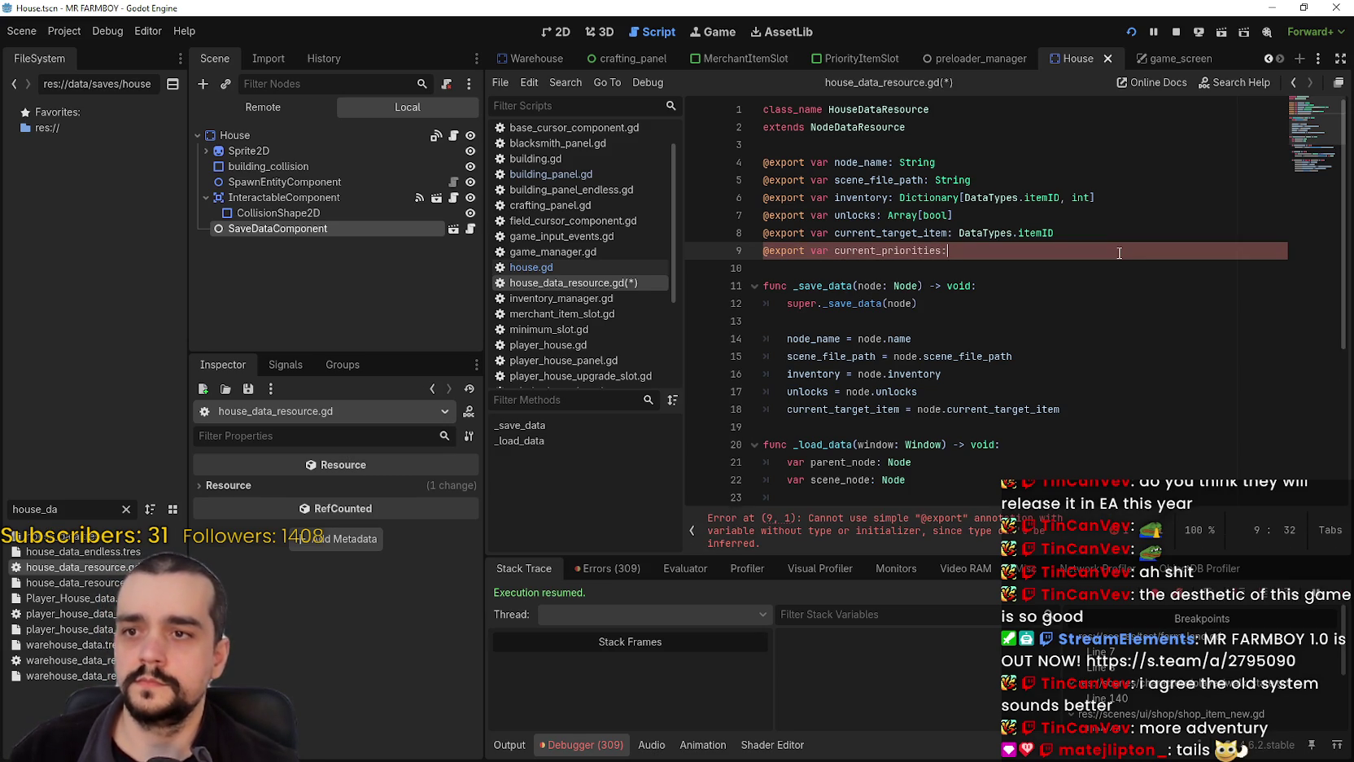
- Type the exported current_priorities variable as Array[DataTypes.itemID] on line 9
{"action": "type", "text": "Array"}
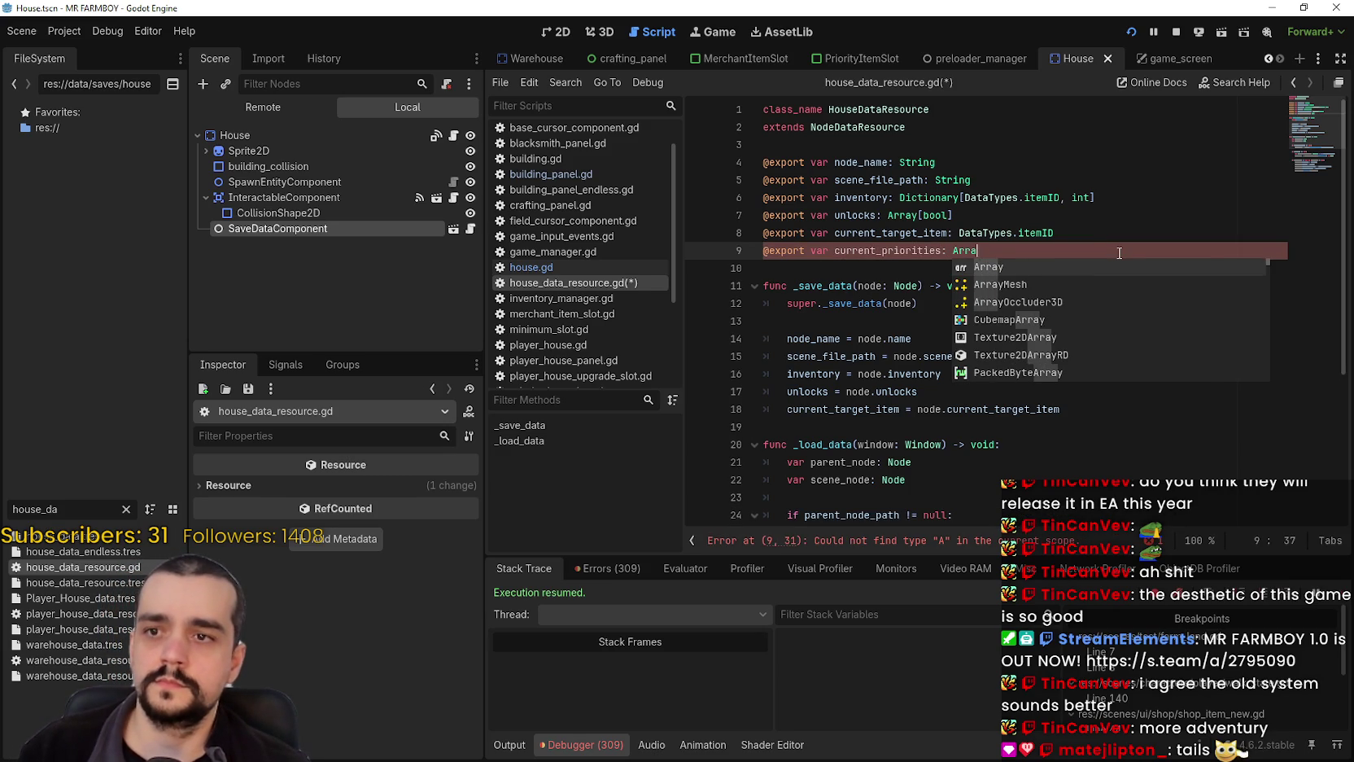
{"action": "type", "text": "[D"}
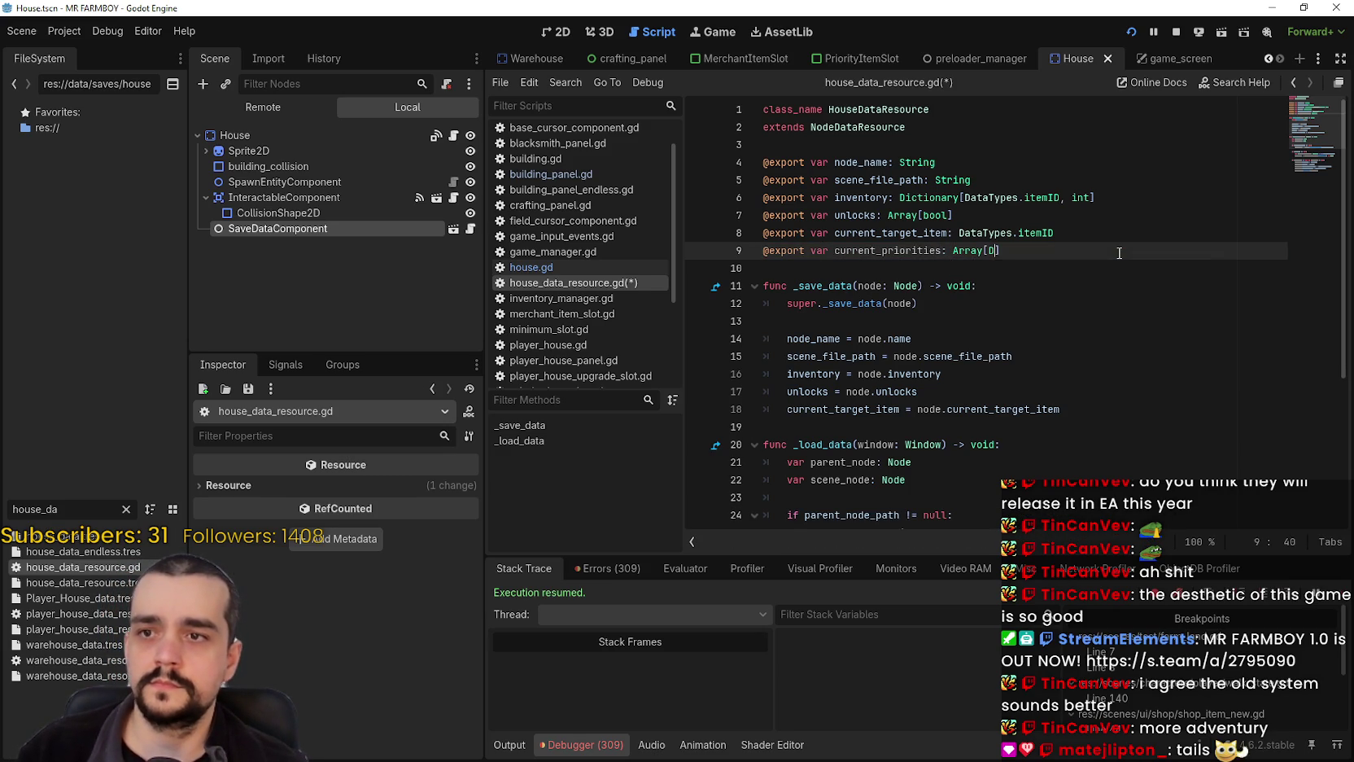
{"action": "type", "text": "ata"}
{"action": "key", "text": "Return"}
{"action": "type", "text": ".itemID"}
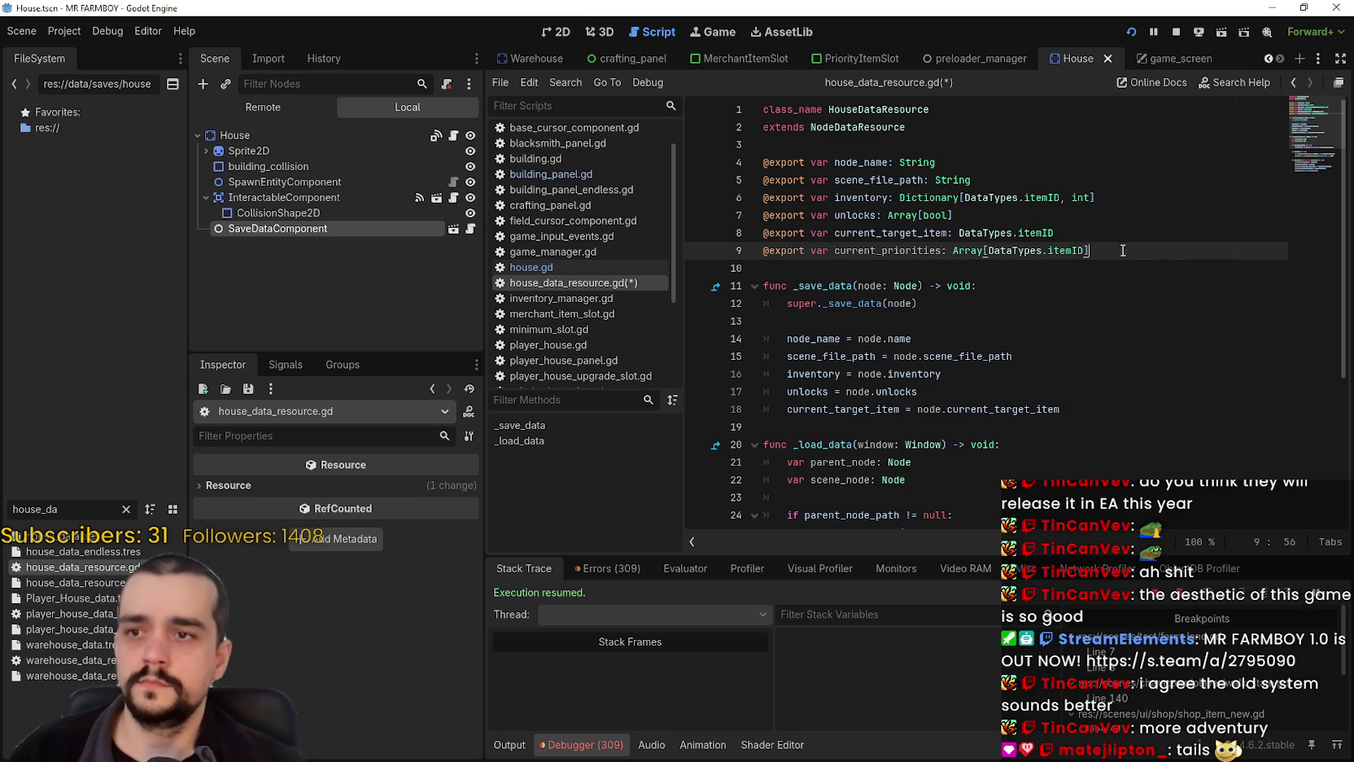
{"action": "double_click", "coordinate": [910, 249]}
- Add 'current_priorities = node.current_priorities' to _save_data
{"action": "scroll", "coordinate": [996, 286], "scroll_direction": "down", "scroll_amount": 3}
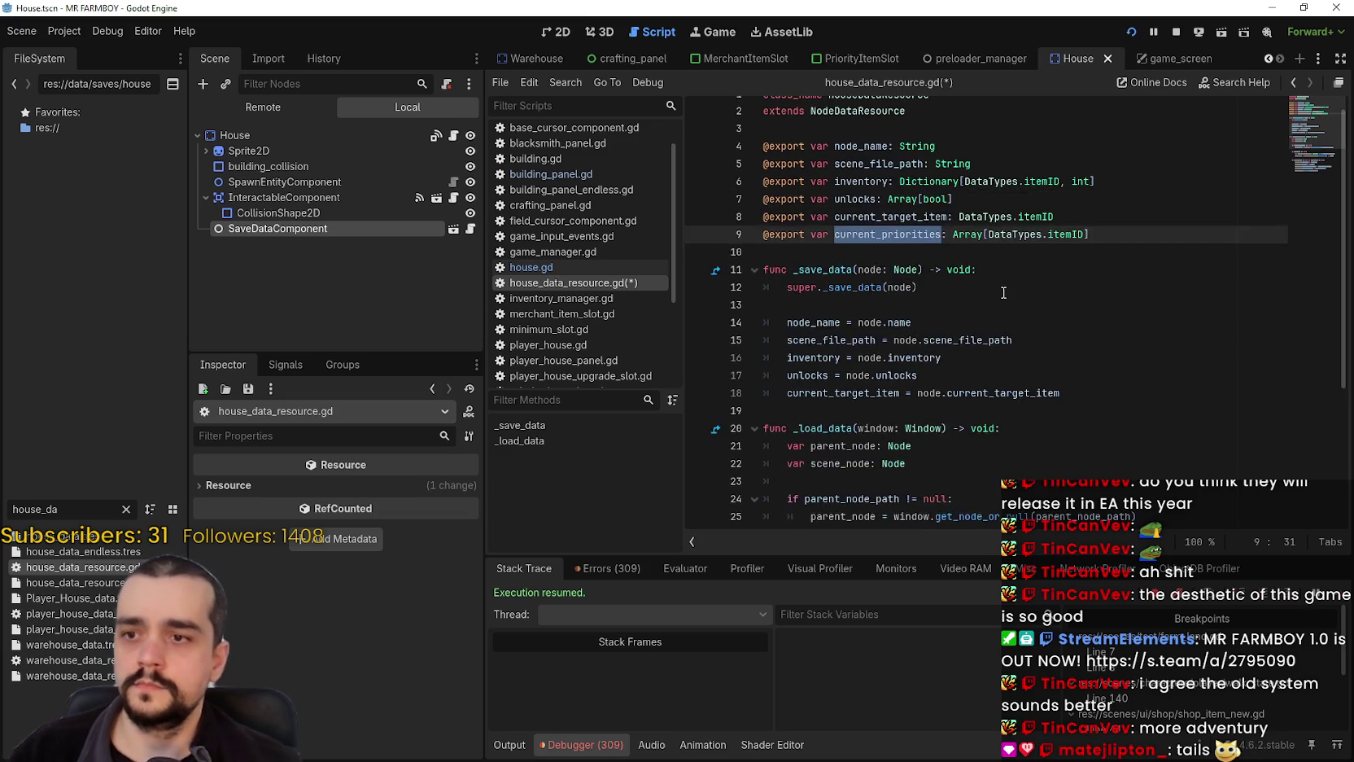
{"action": "left_click", "coordinate": [1084, 285]}
{"action": "key", "text": "Return"}
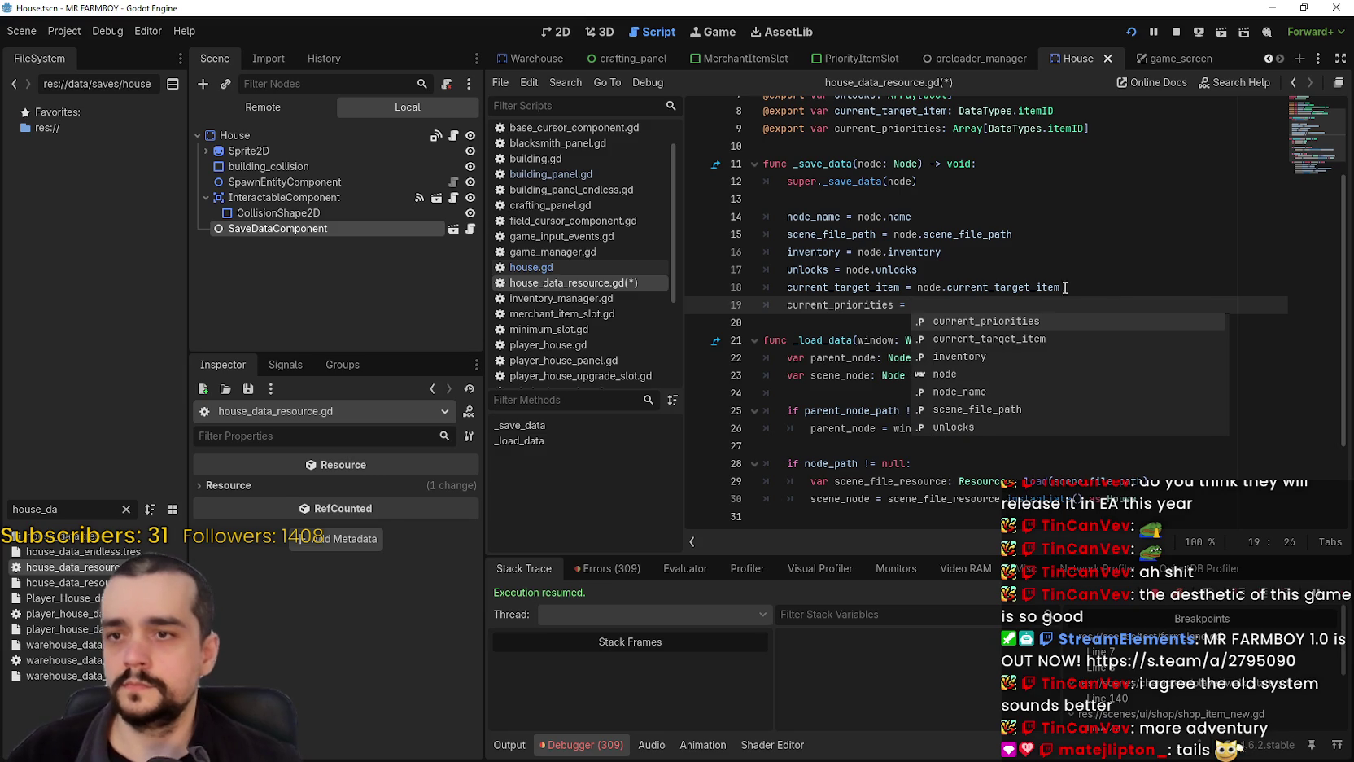
{"action": "scroll", "coordinate": [932, 287], "scroll_direction": "up", "scroll_amount": 1}
{"action": "type", "text": "node"}
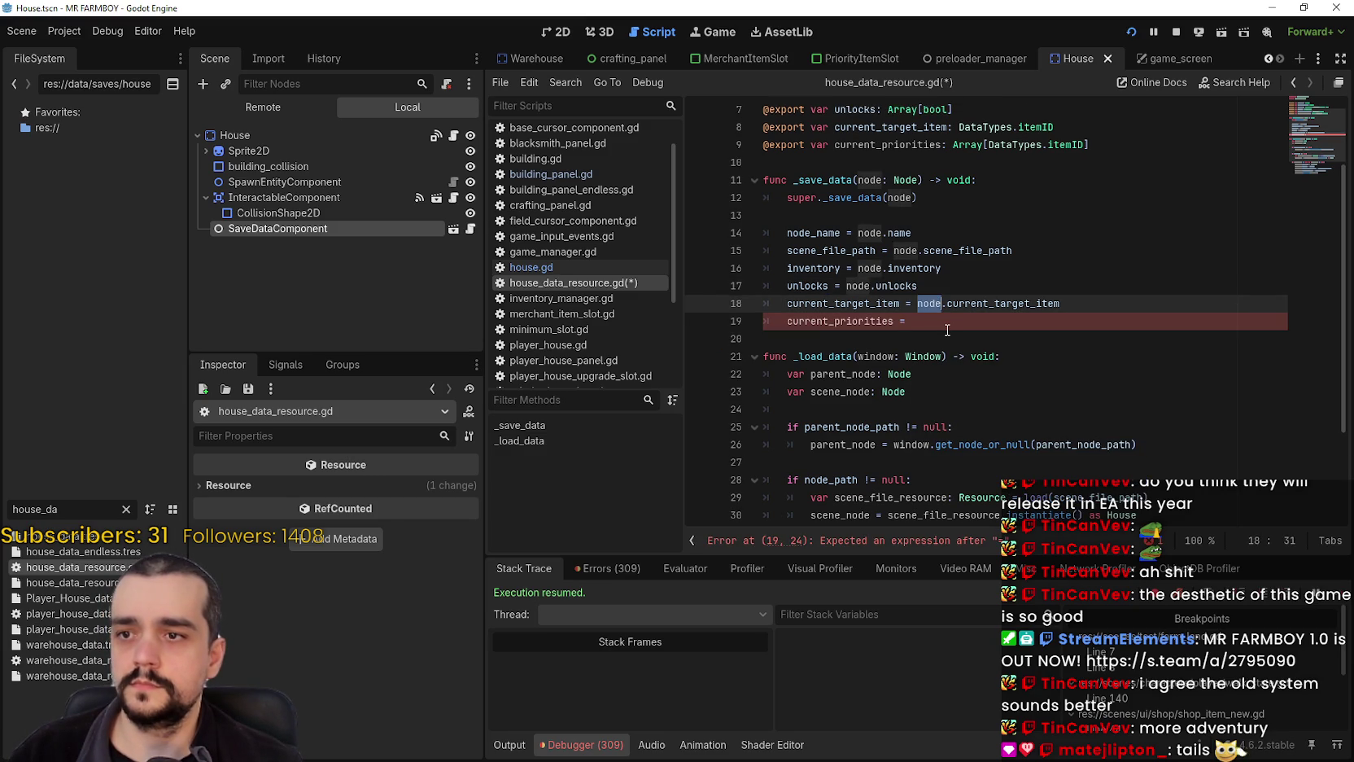
{"action": "type", "text": ".curr"}
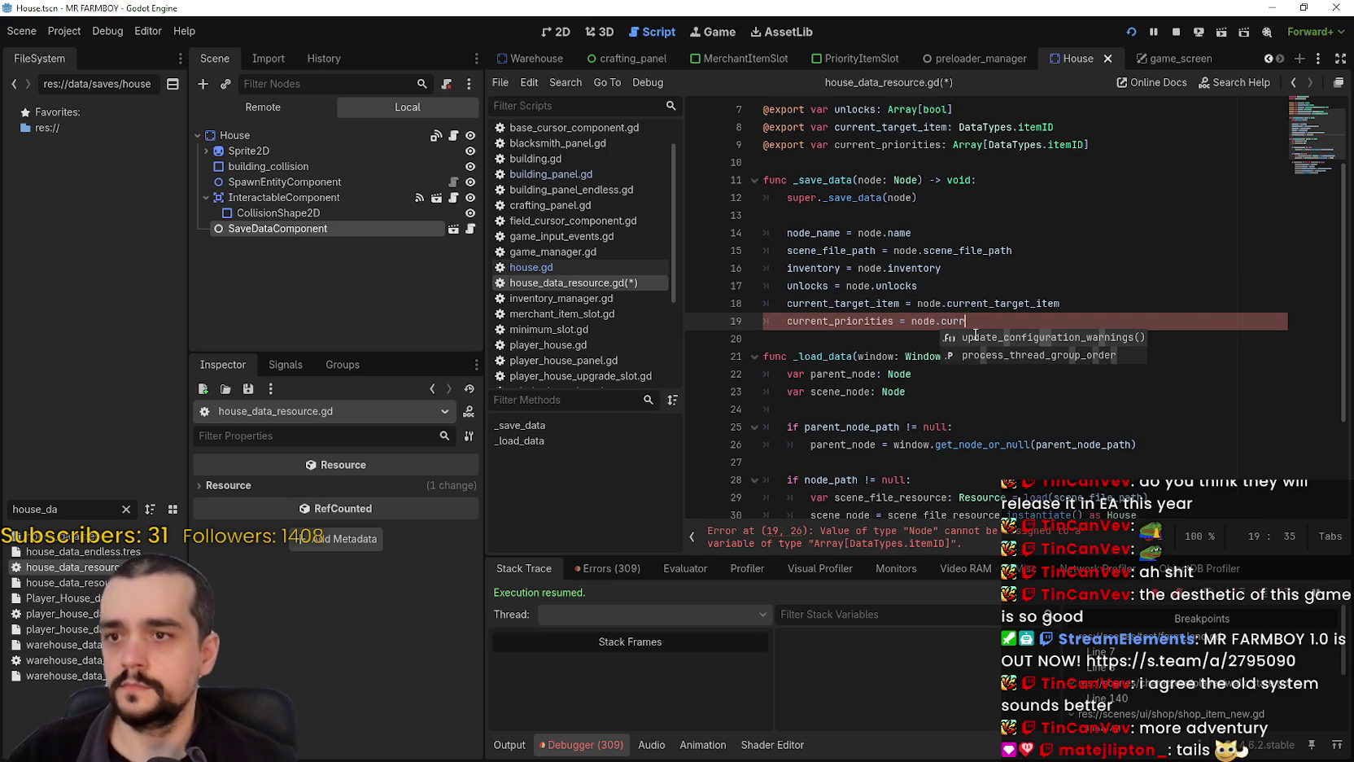
{"action": "key", "text": "BackSpace"}
{"action": "key", "text": "BackSpace"}
{"action": "key", "text": "BackSpace"}
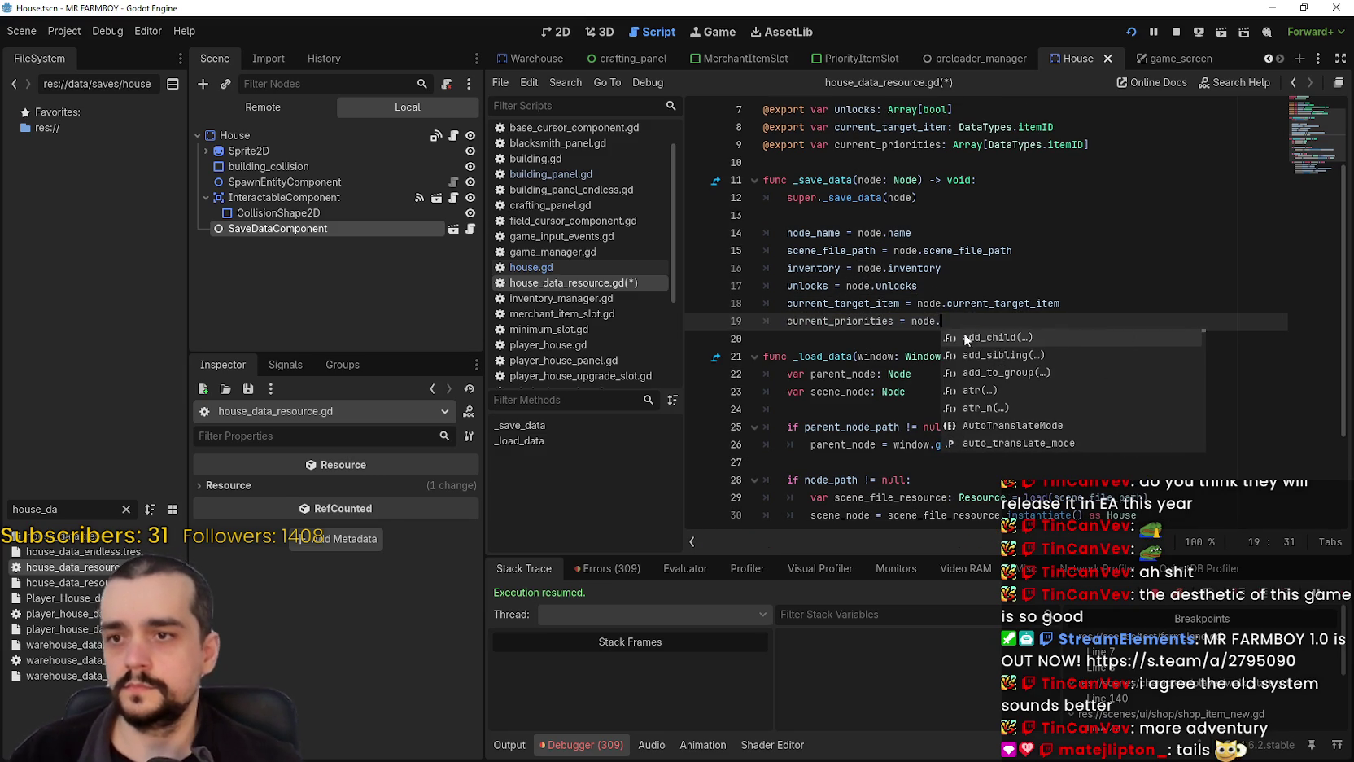
{"action": "left_click", "coordinate": [851, 325]}
{"action": "double_click", "coordinate": [851, 320]}
{"action": "key", "text": "ctrl+c"}
{"action": "left_click", "coordinate": [1005, 321]}
{"action": "key", "text": "ctrl+v"}
{"action": "mouse_move", "coordinate": [1074, 313]}
{"action": "left_mouse_down"}
{"action": "mouse_move", "coordinate": [762, 320]}
{"action": "mouse_move", "coordinate": [1068, 317]}
{"action": "left_mouse_up"}
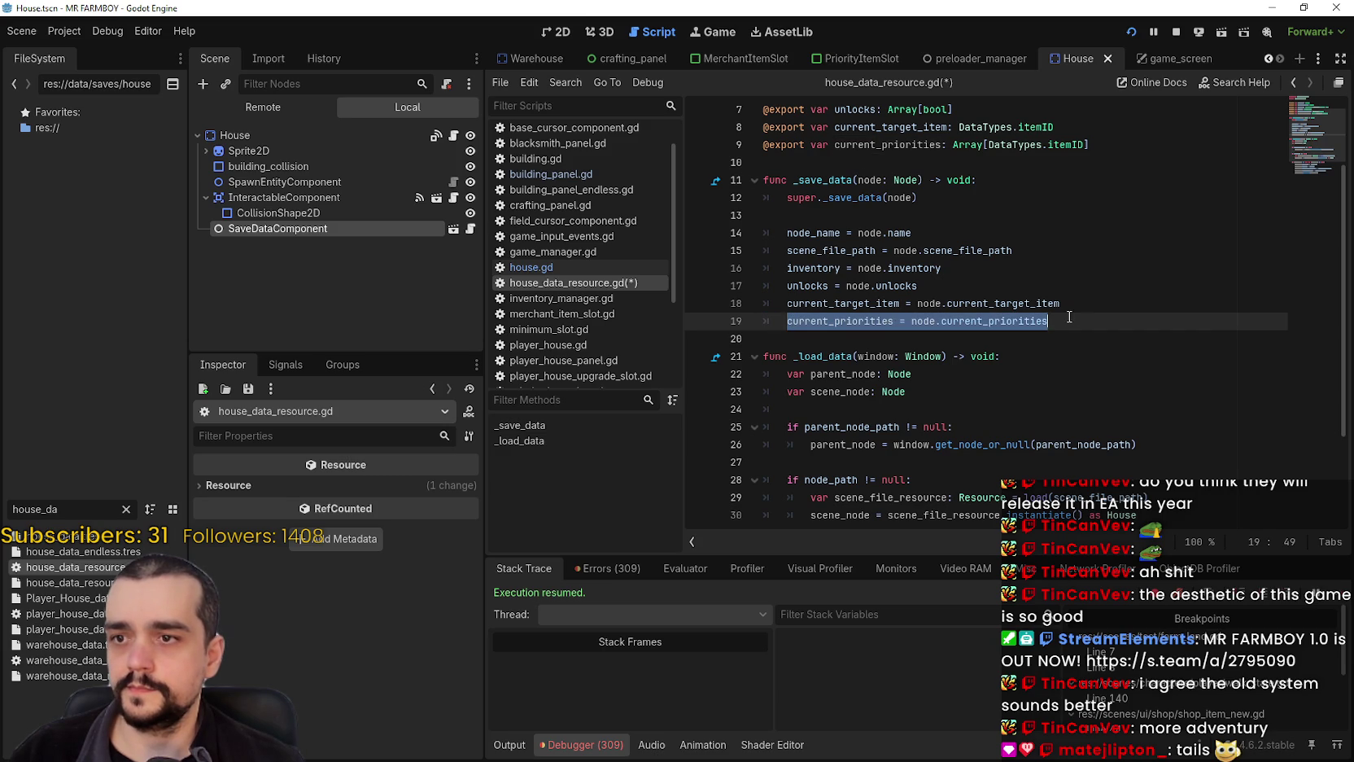
{"action": "scroll", "coordinate": [881, 343], "scroll_direction": "down", "scroll_amount": 3}
- Paste a current_priorities assignment as line 36 in _load_data, prefixed with 'scene_node.'
{"action": "left_click", "coordinate": [1139, 421]}
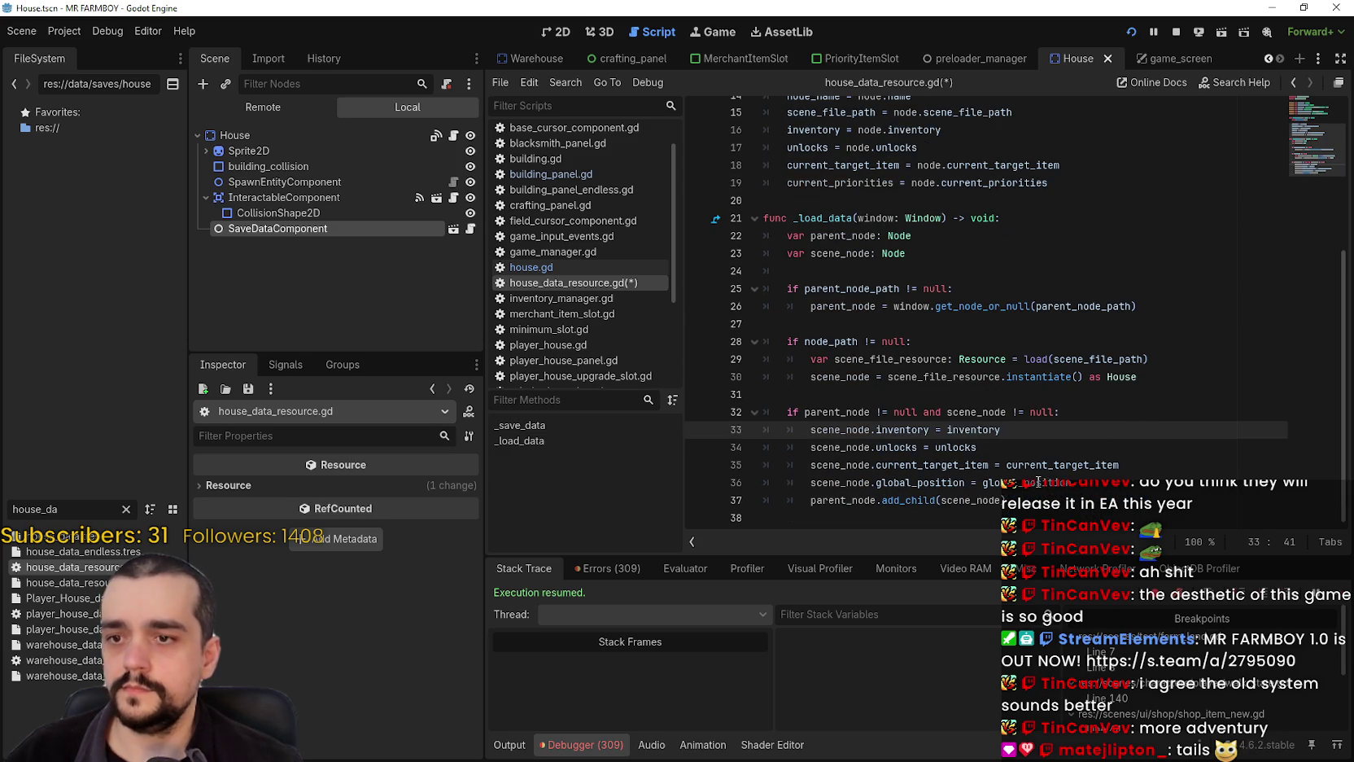
{"action": "left_click", "coordinate": [1212, 462]}
{"action": "key", "text": "Return"}
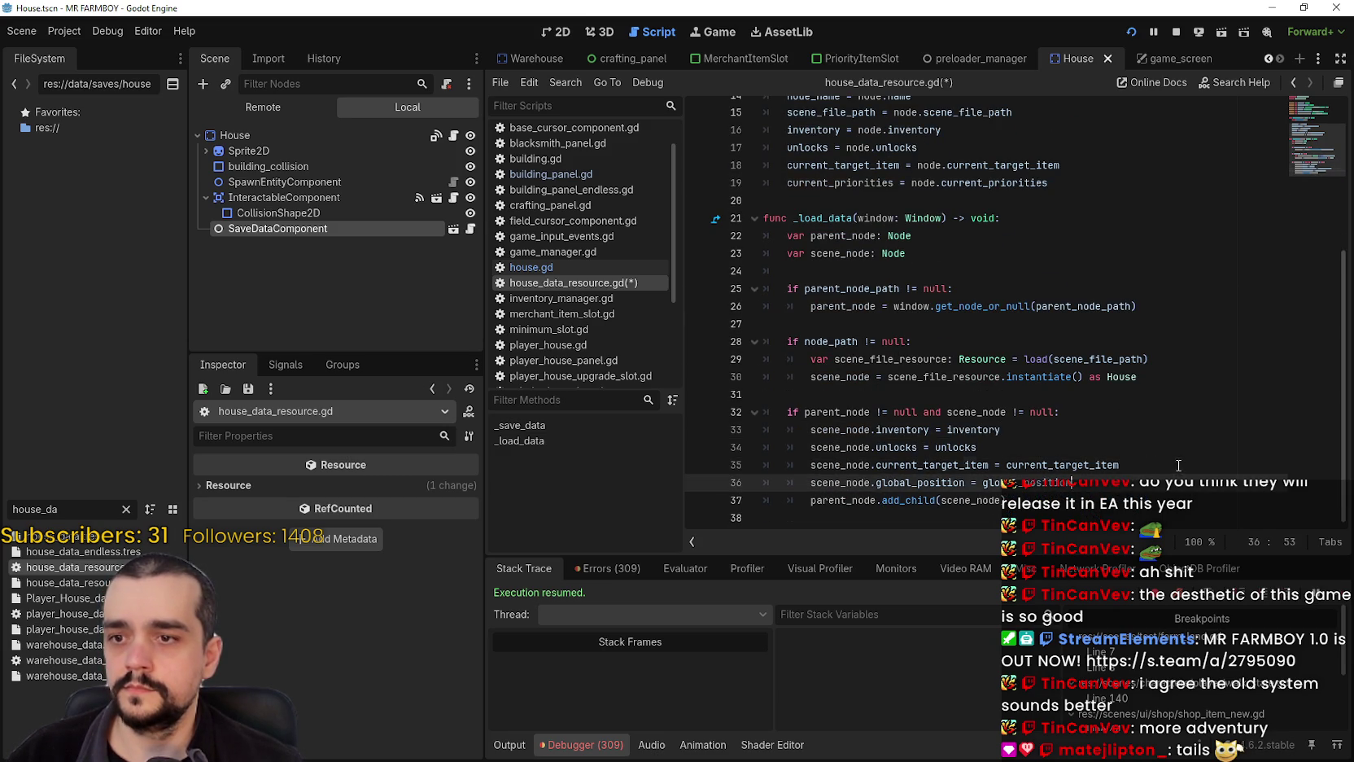
{"action": "key", "text": "ctrl+v"}
{"action": "double_click", "coordinate": [838, 464]}
{"action": "key", "text": "ctrl+c"}
{"action": "scroll", "coordinate": [846, 476], "scroll_direction": "up", "scroll_amount": 1}
{"action": "left_click", "coordinate": [802, 498]}
{"action": "key", "text": "ctrl+v"}
{"action": "type", "text": "."}
{"action": "left_click", "coordinate": [995, 497]}
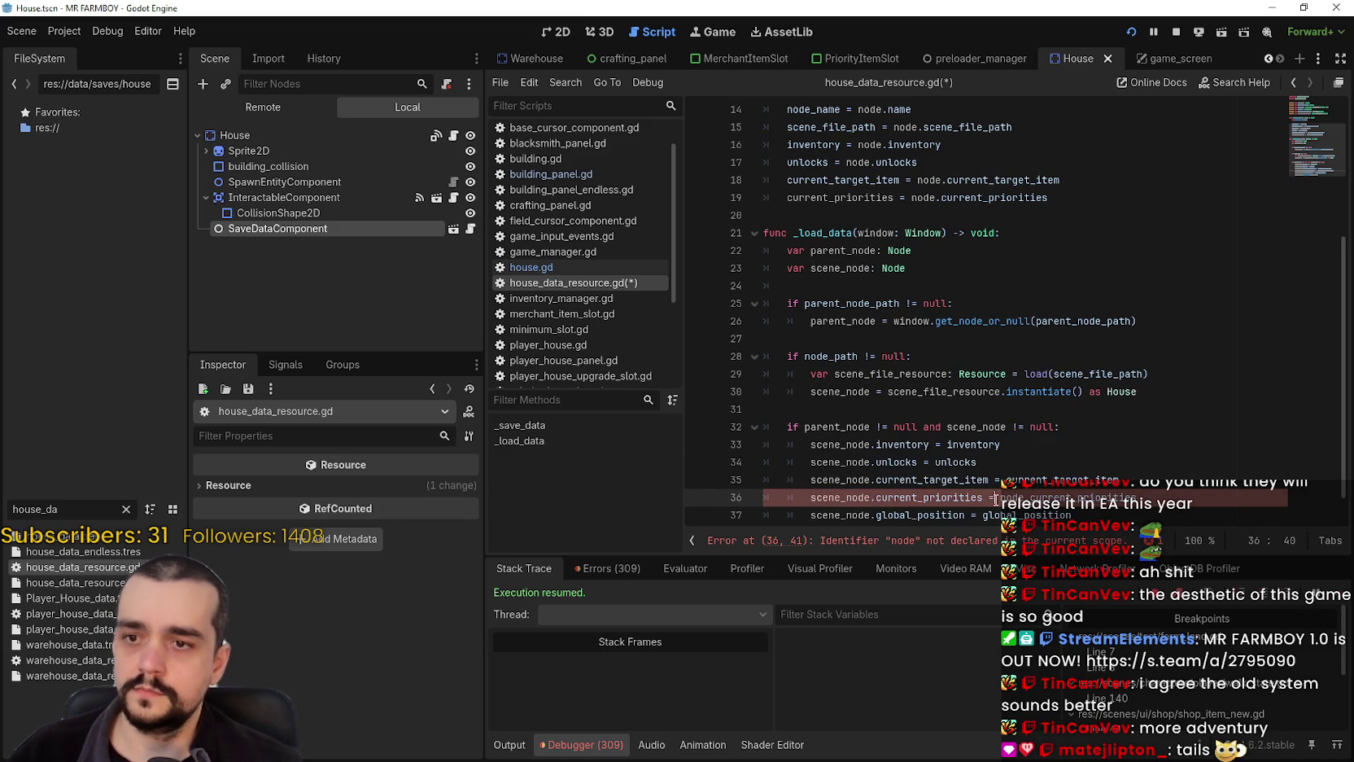
- Remove 'node.' from line 36's right-hand side, save, and switch to the running game
{"action": "scroll", "coordinate": [1016, 493], "scroll_direction": "down", "scroll_amount": 1}
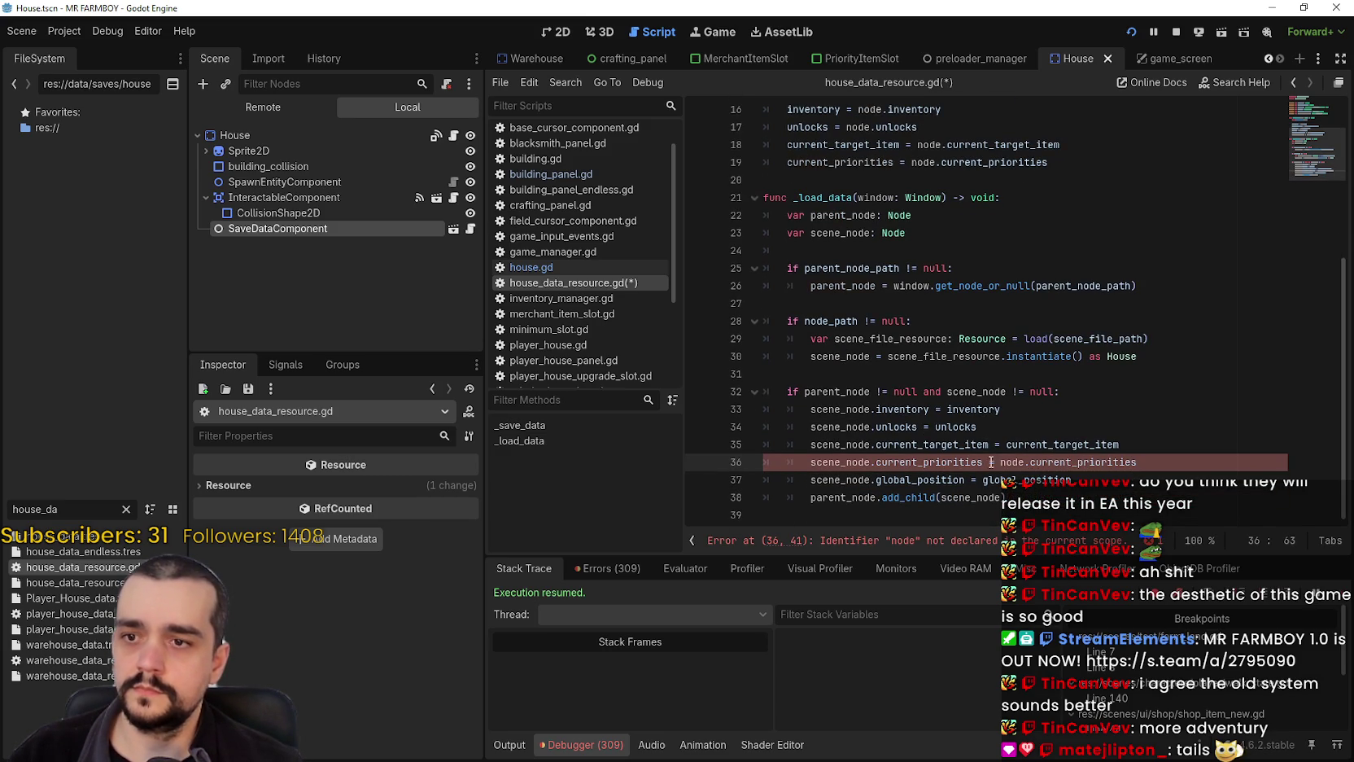
{"action": "key", "text": "Up"}
{"action": "key", "text": "ctrl+d"}
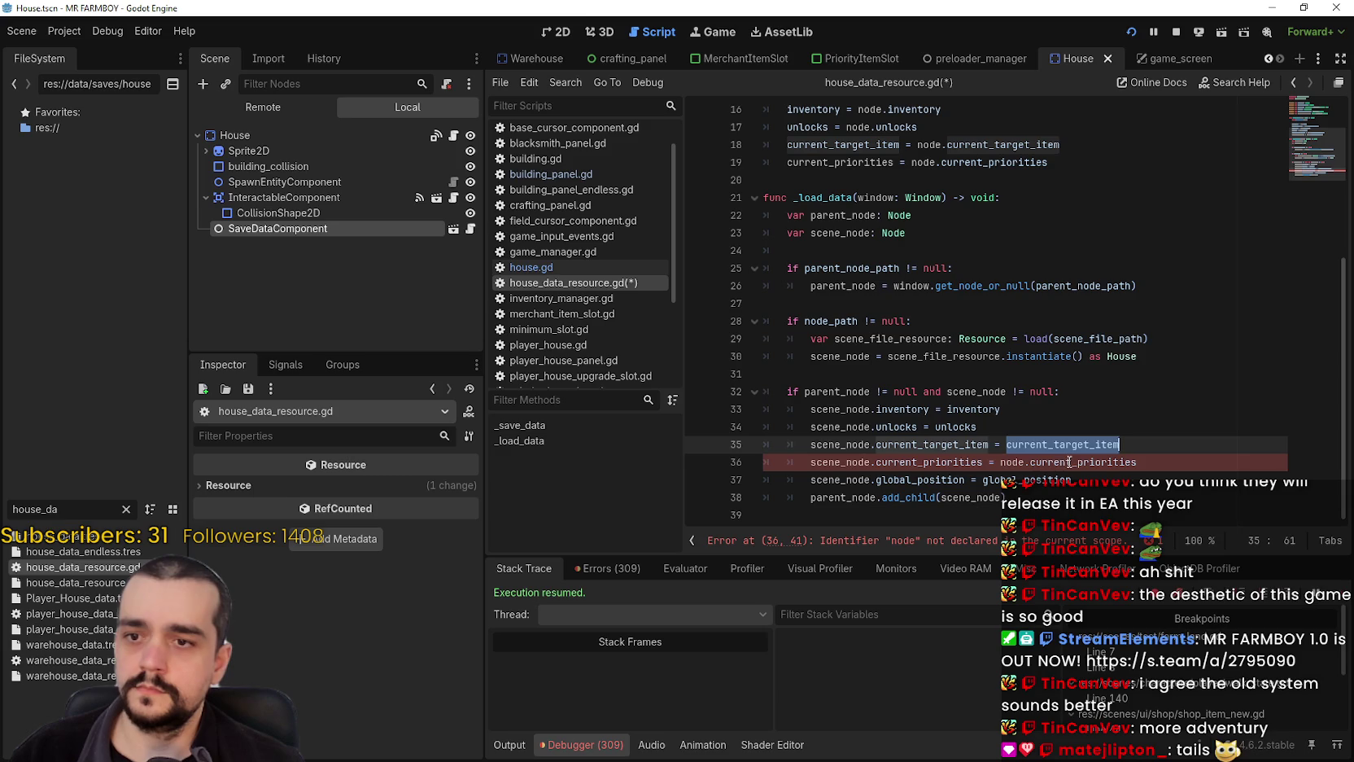
{"action": "double_click", "coordinate": [1030, 463]}
{"action": "left_click_drag", "start_coordinate": [1029, 463], "coordinate": [1009, 466]}
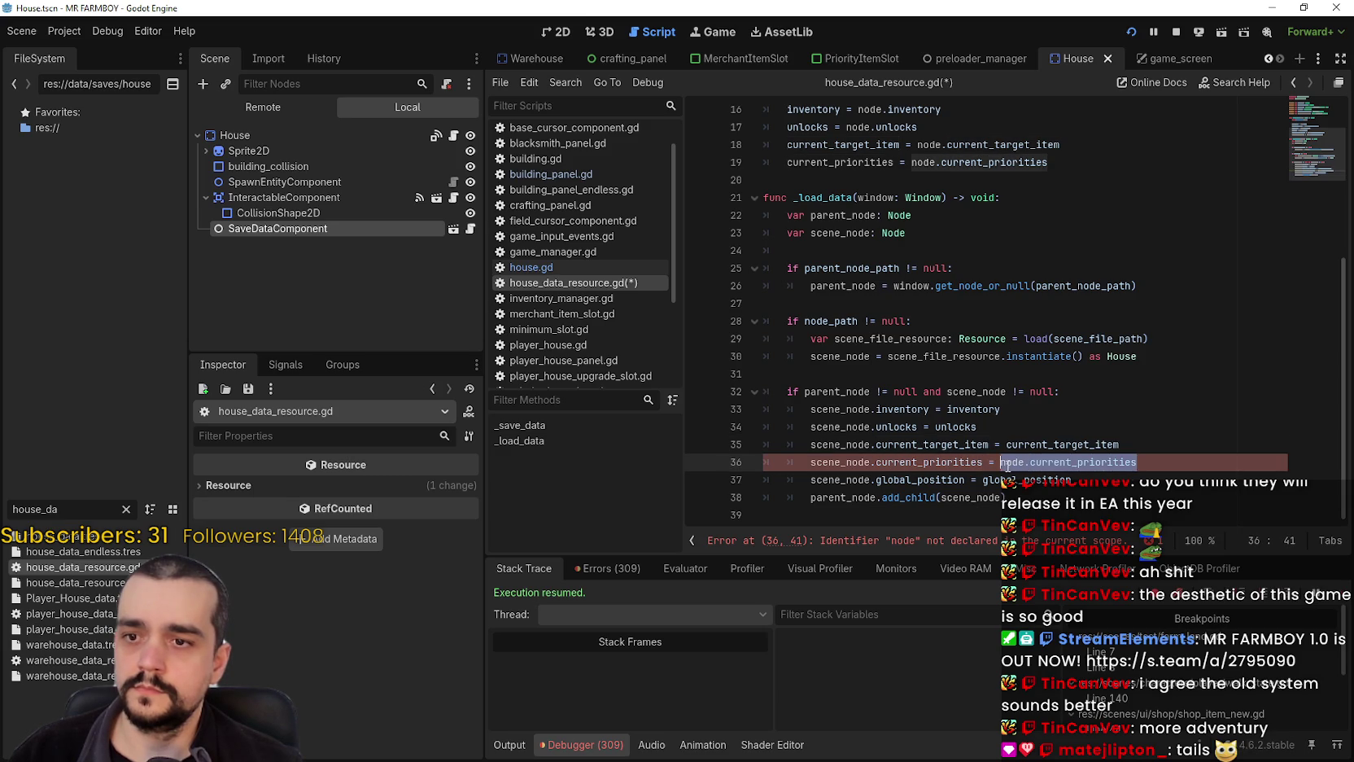
{"action": "left_click", "coordinate": [1030, 461]}
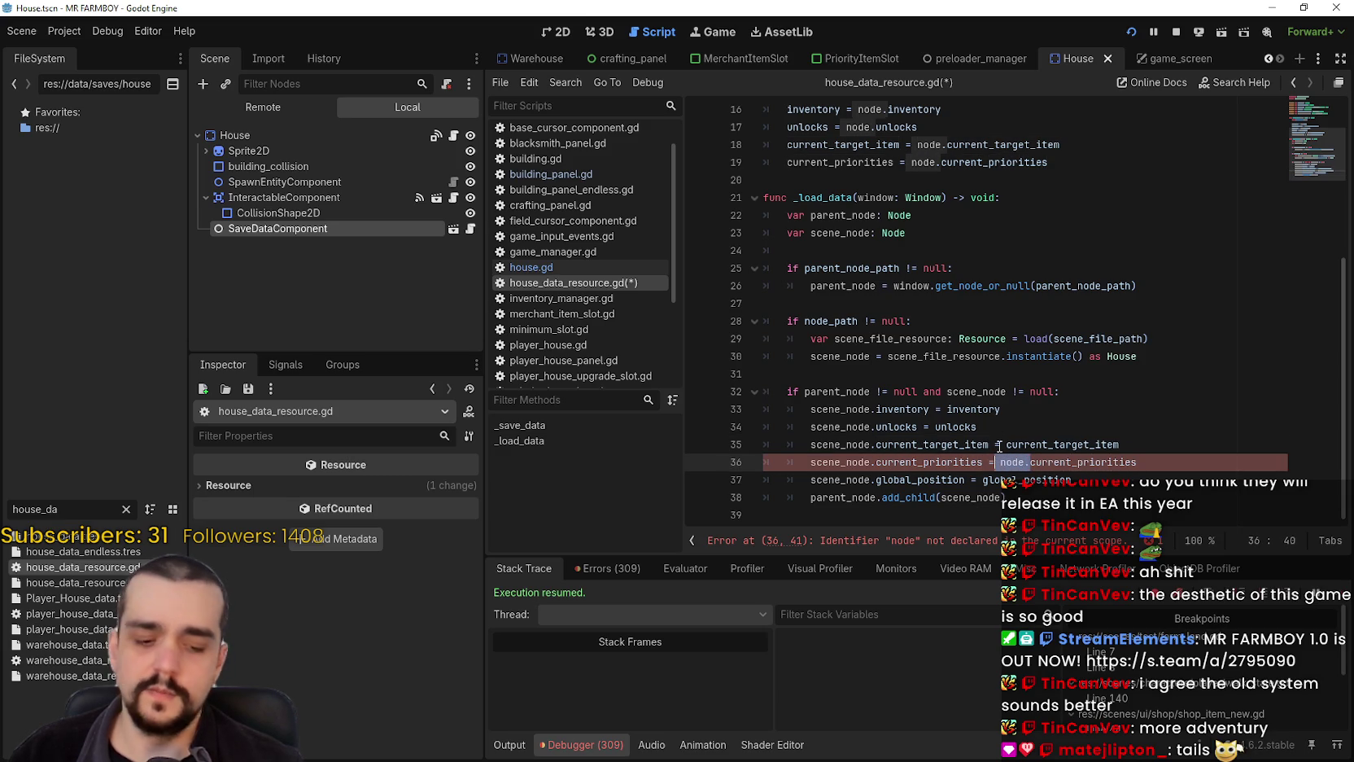
{"action": "key", "text": "BackSpace"}
{"action": "key", "text": "BackSpace"}
{"action": "key", "text": "BackSpace"}
{"action": "key", "text": "Left"}
{"action": "key", "text": "Left"}
{"action": "key", "text": "Left"}
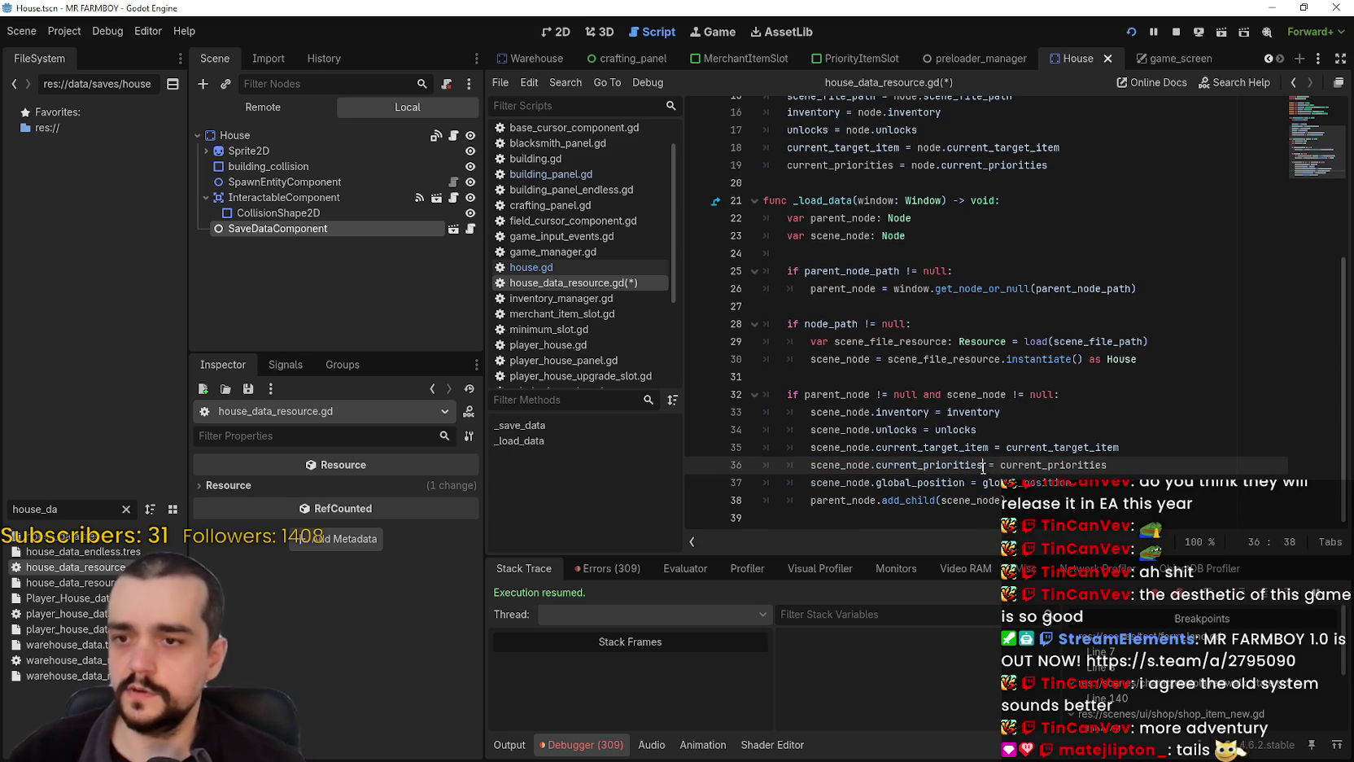
{"action": "key", "text": "ctrl+s"}
{"action": "key", "text": "End"}
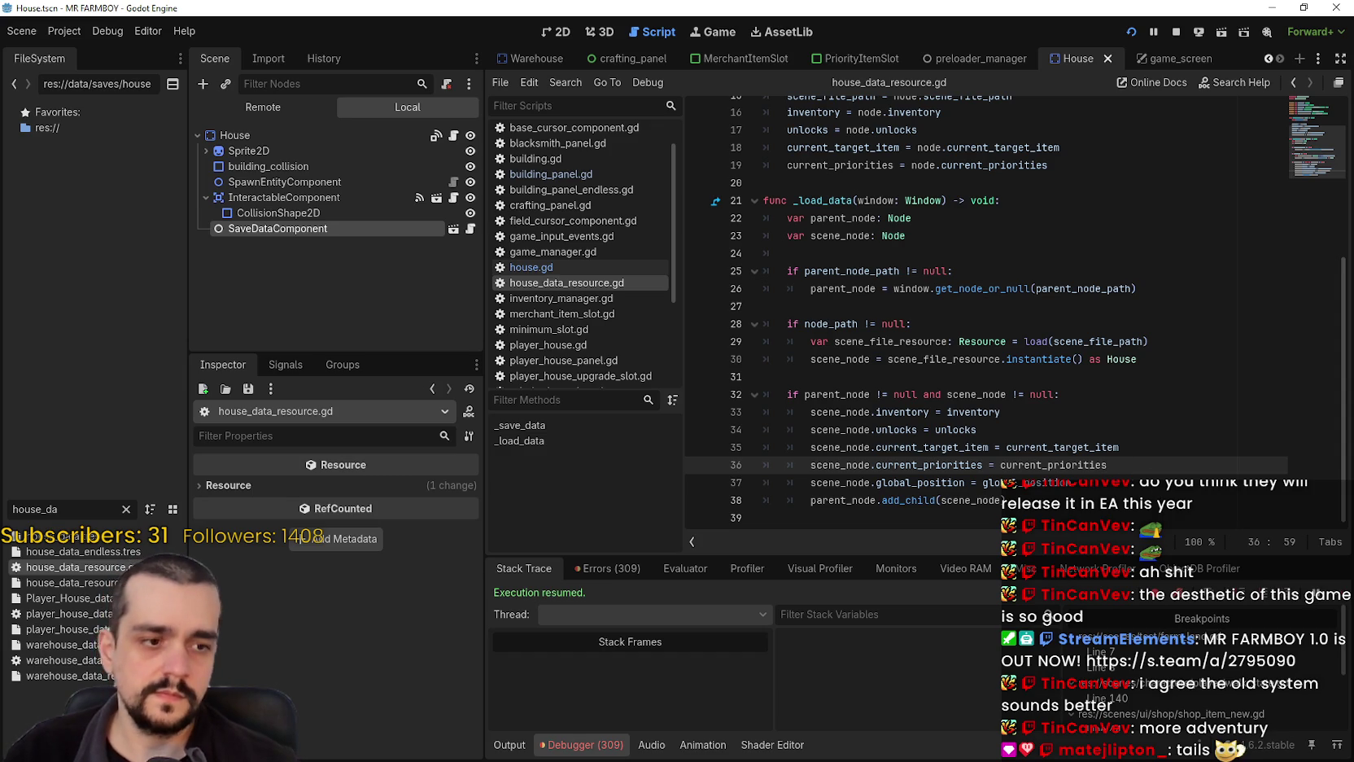
{"action": "key", "text": "alt+Tab"}
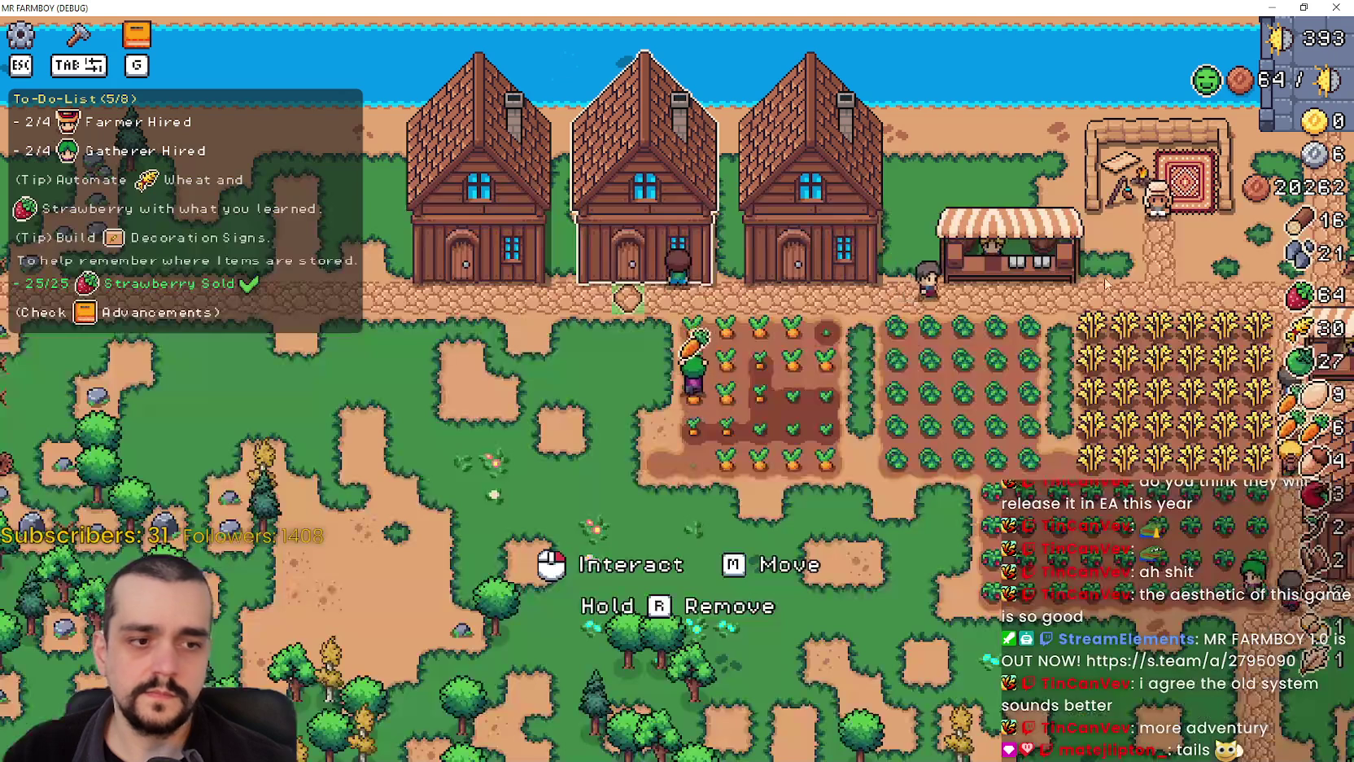
- Close and rerun MR FARMBOY, then load Save 1 (Normal) from Continue
{"action": "left_click", "coordinate": [1303, 8]}
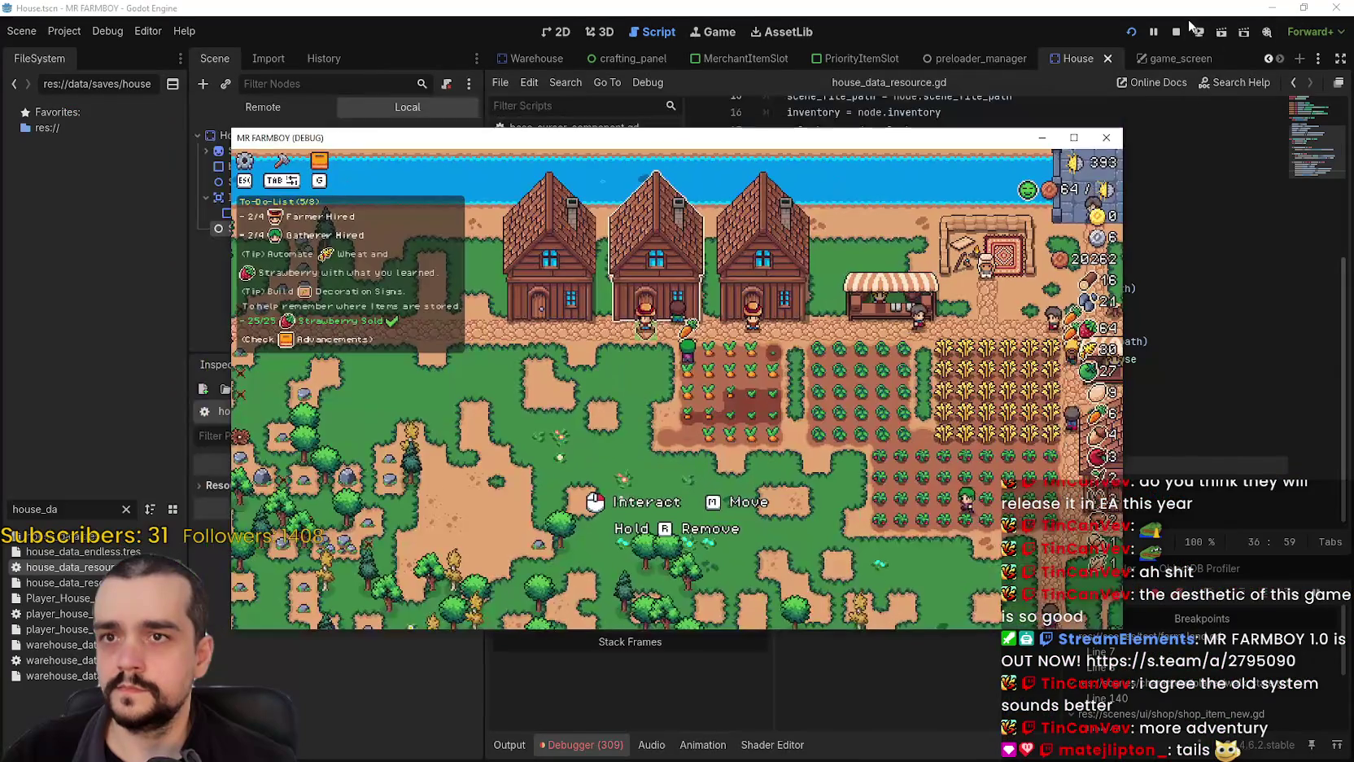
{"action": "left_click", "coordinate": [1118, 132]}
{"action": "left_click", "coordinate": [1155, 479]}
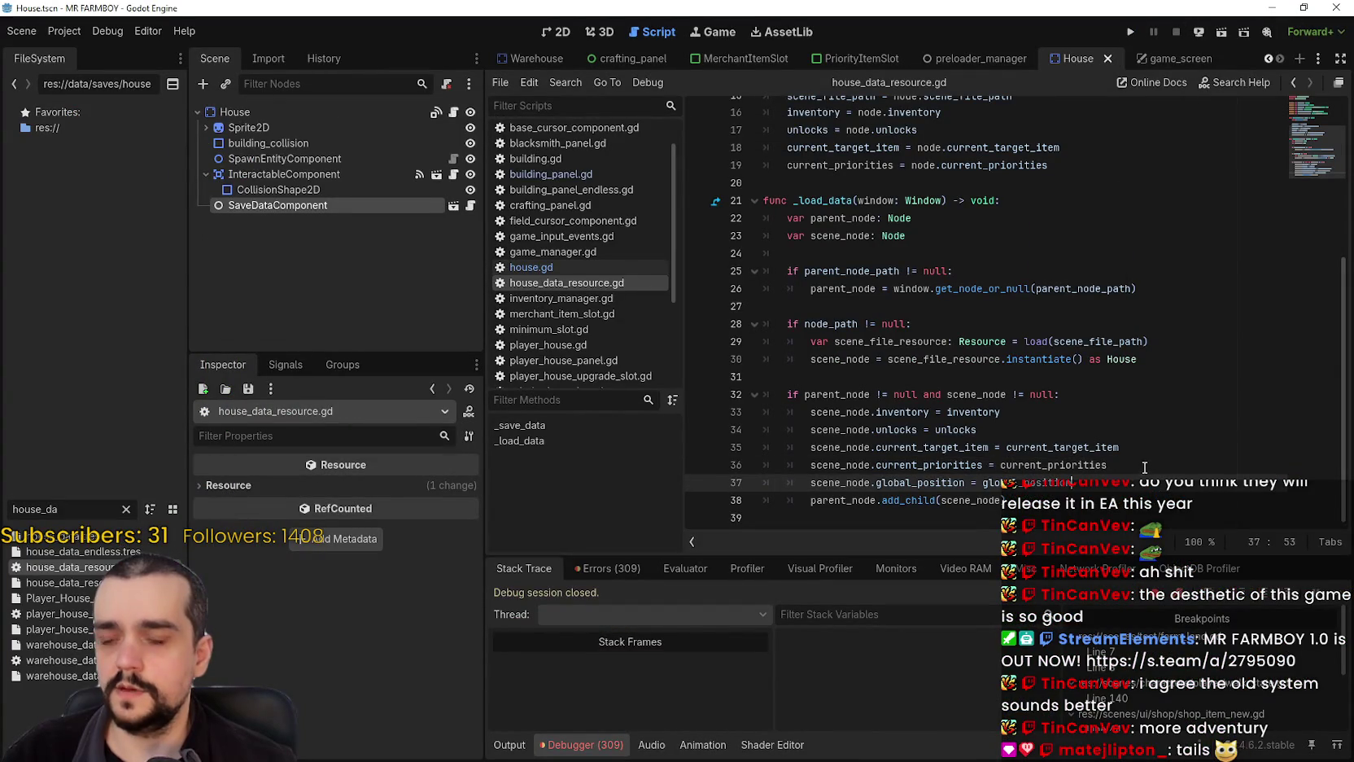
{"action": "left_click", "coordinate": [1132, 32]}
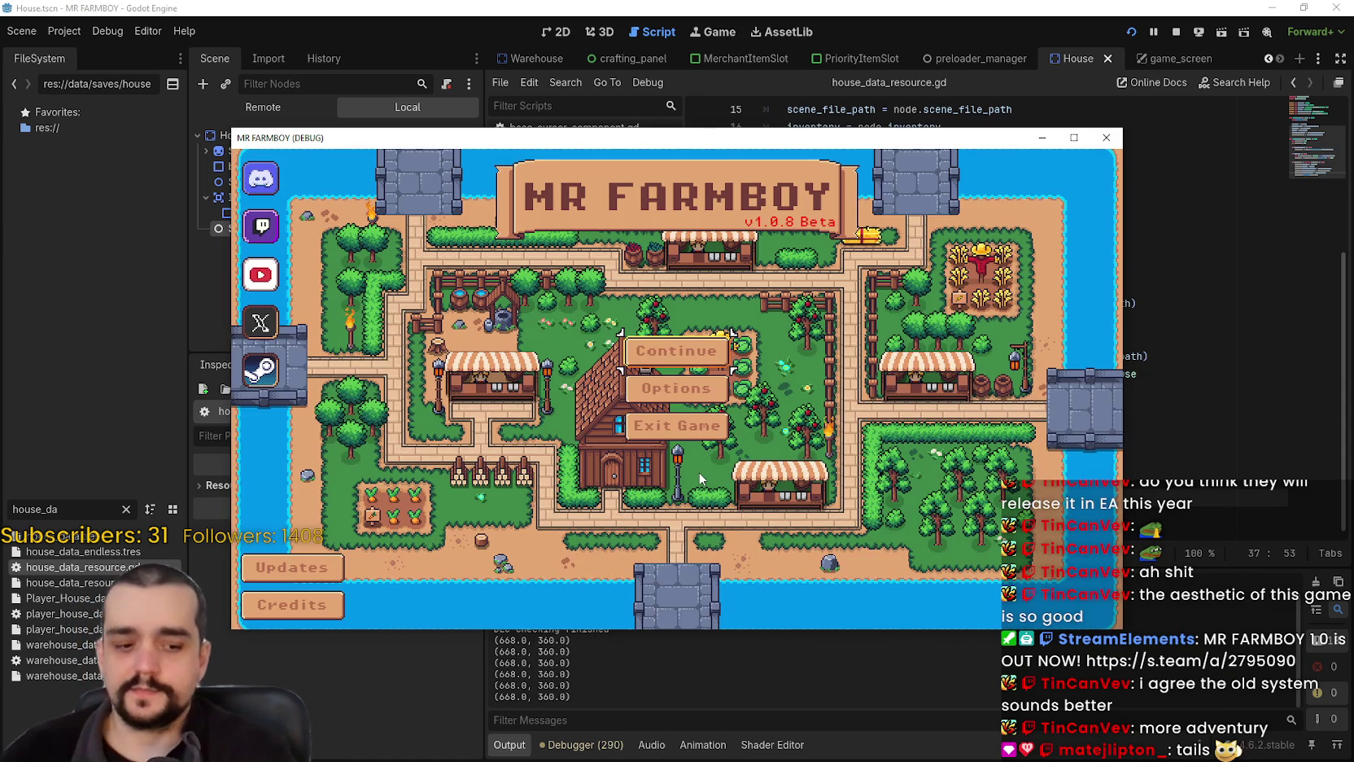
{"action": "left_click", "coordinate": [706, 352]}
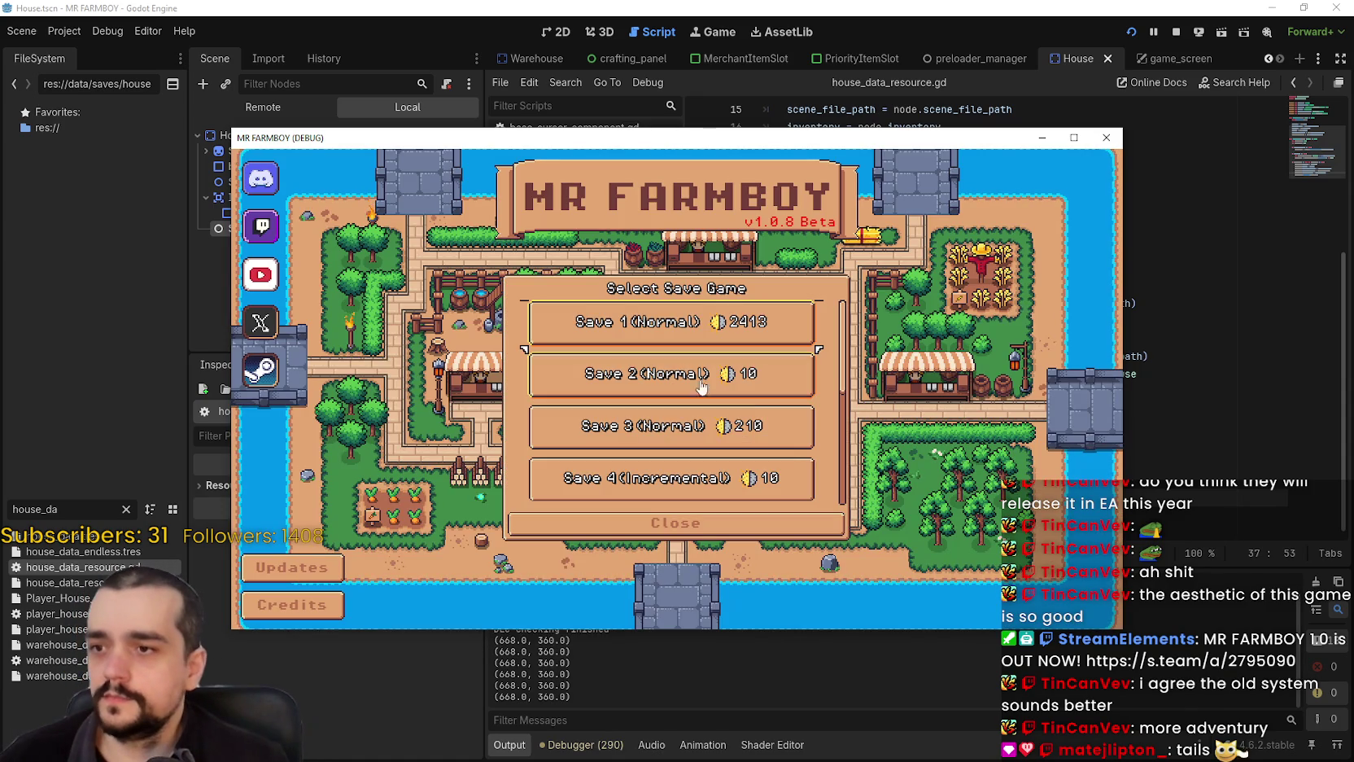
{"action": "left_click", "coordinate": [720, 320]}
{"action": "left_click", "coordinate": [626, 335]}
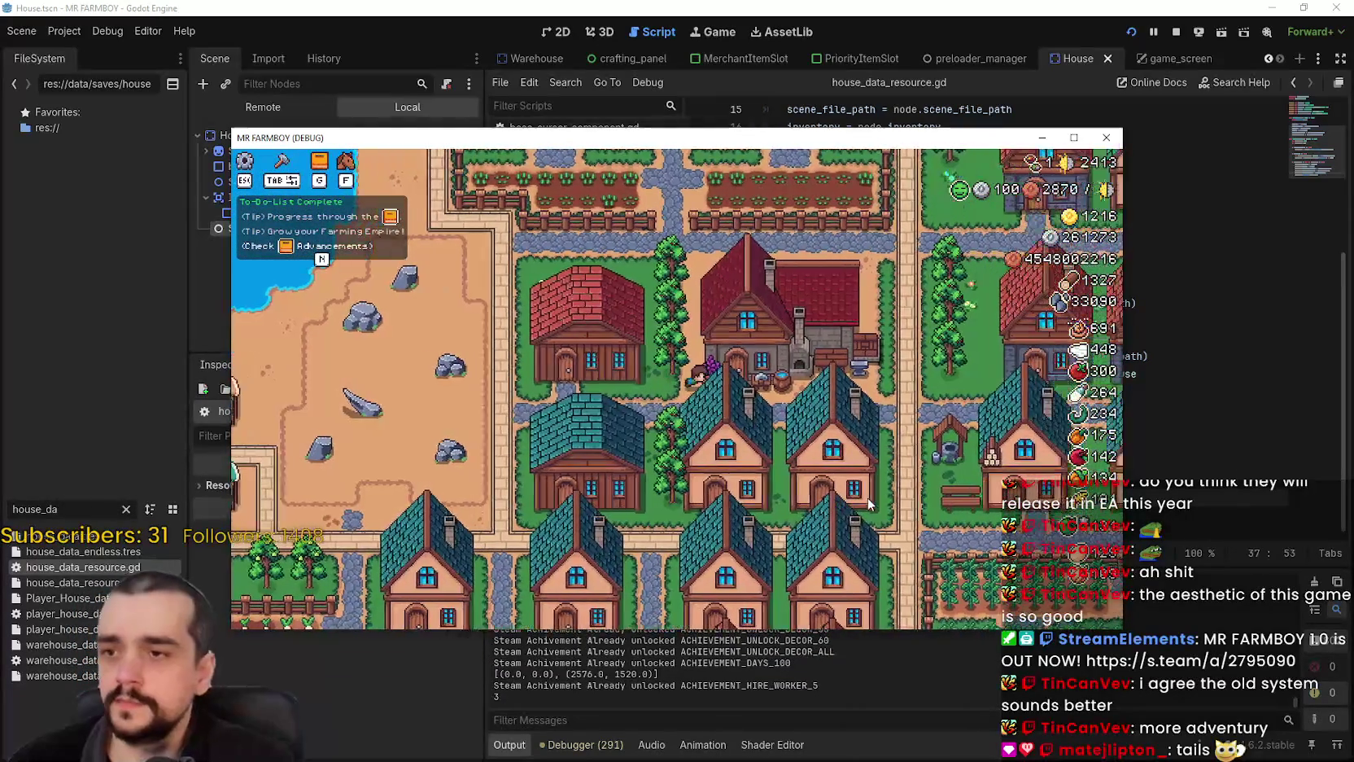
- Open several house panels and the Warehouse panel to check their item priorities
{"action": "key", "text": "d"}
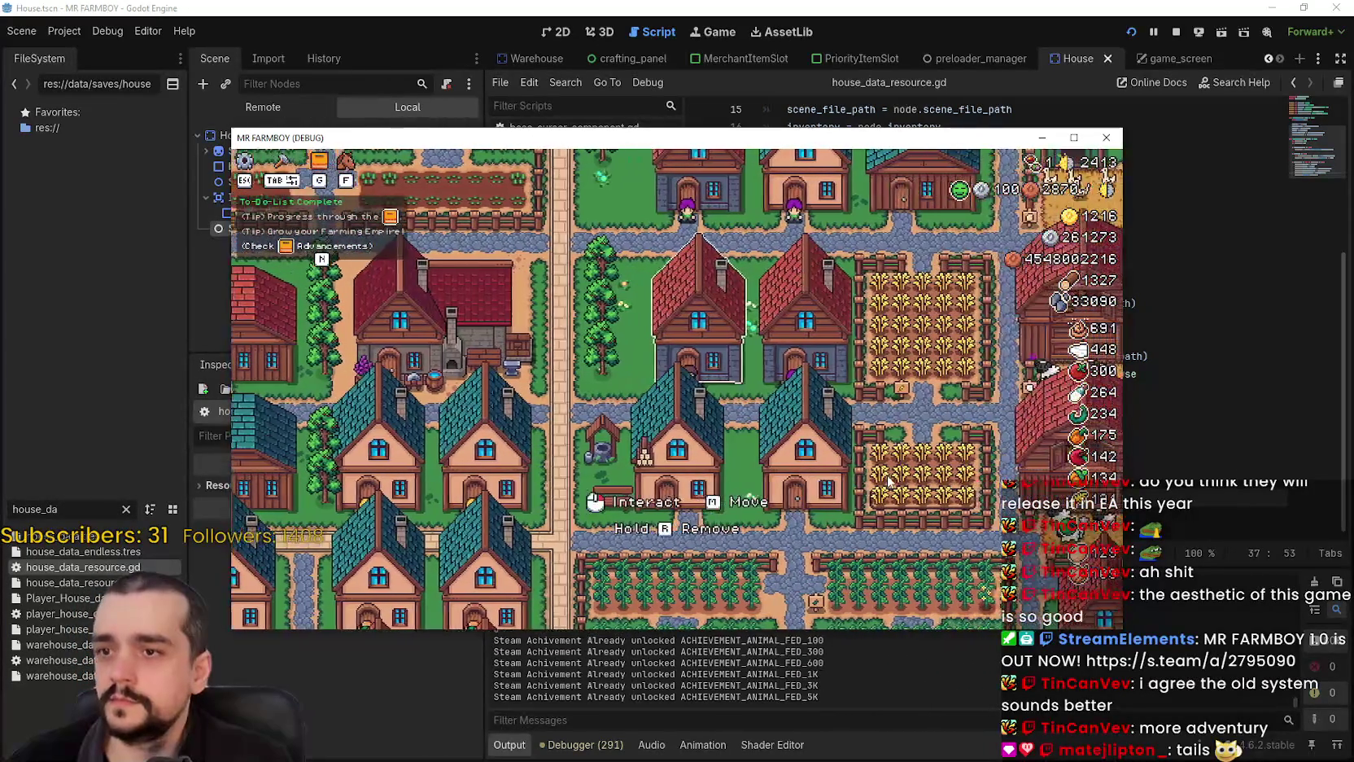
{"action": "left_click", "coordinate": [889, 482]}
{"action": "scroll", "coordinate": [774, 352], "scroll_direction": "down", "scroll_amount": 5}
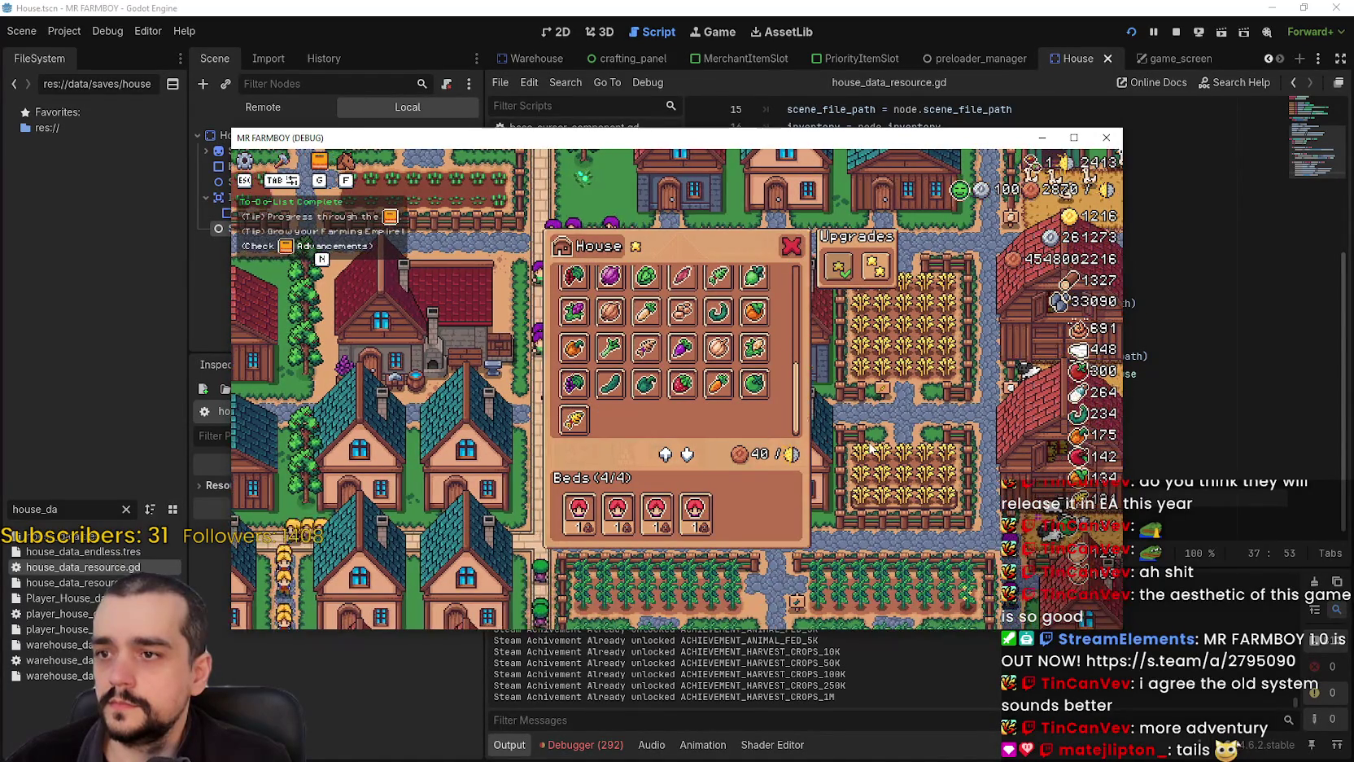
{"action": "left_click", "coordinate": [873, 446]}
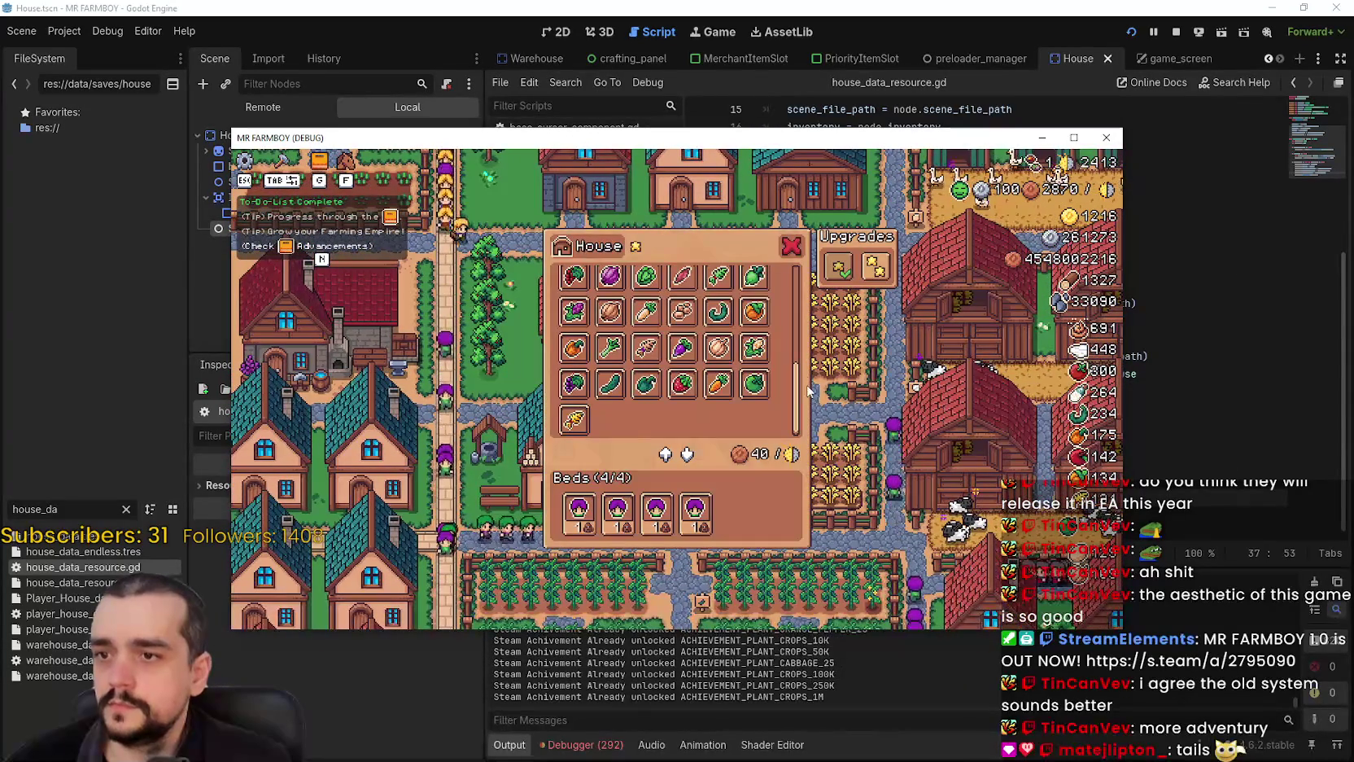
{"action": "scroll", "coordinate": [806, 358], "scroll_direction": "up", "scroll_amount": 4}
{"action": "scroll", "coordinate": [804, 332], "scroll_direction": "up", "scroll_amount": 1}
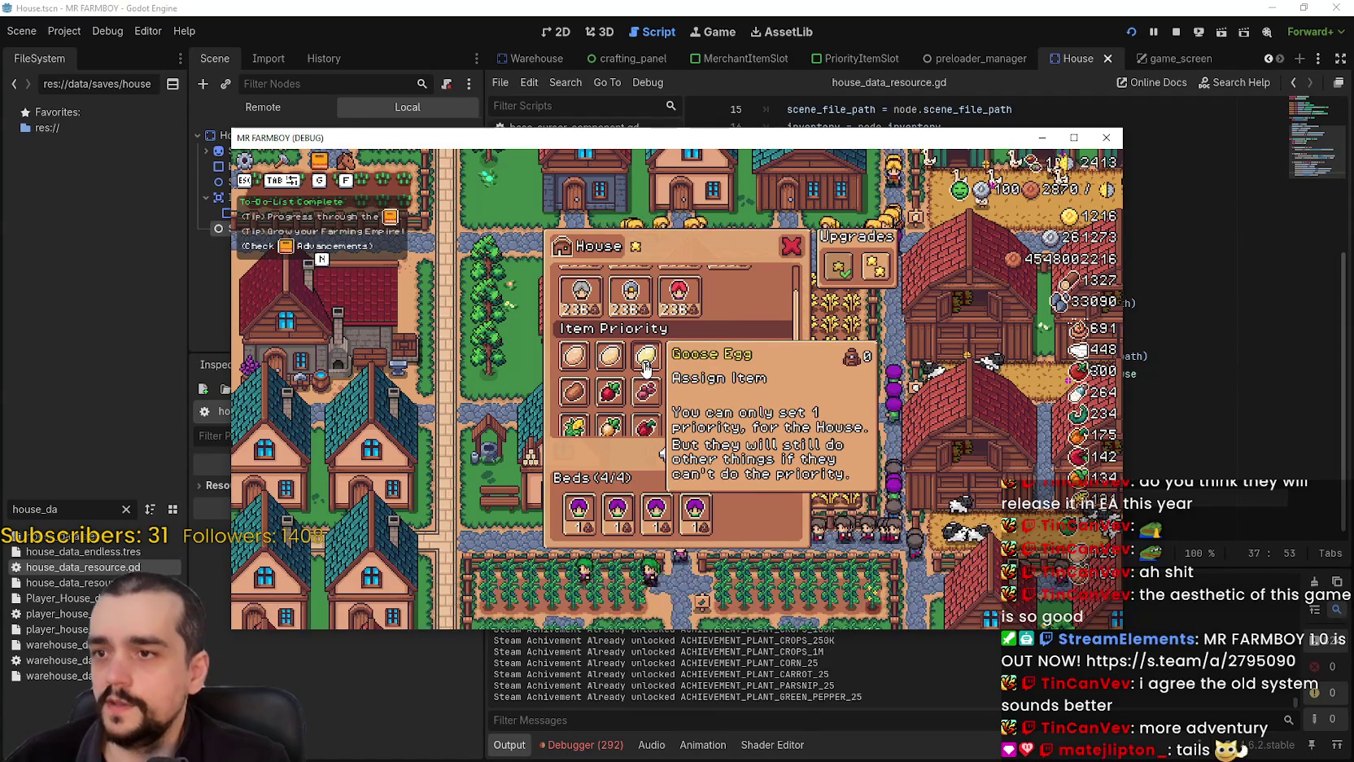
{"action": "left_click", "coordinate": [910, 461]}
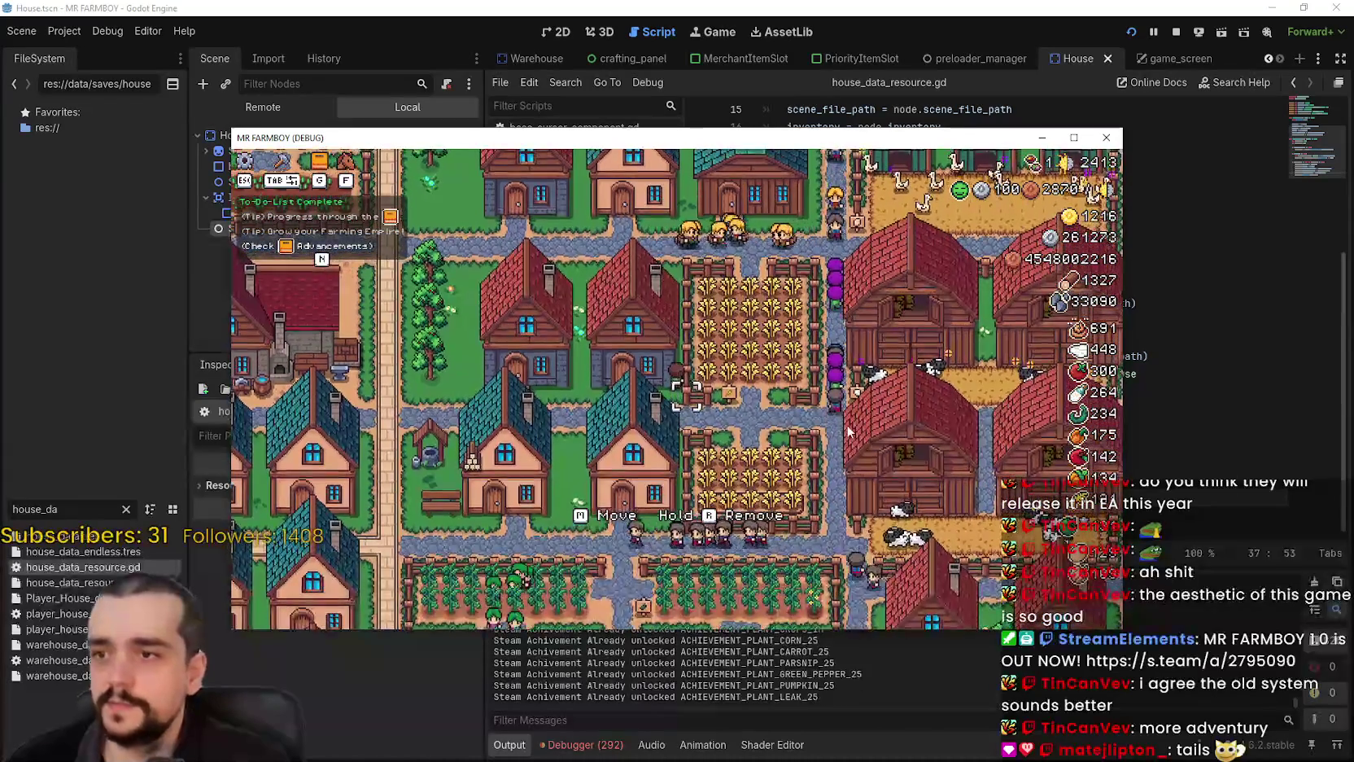
{"action": "key", "text": "w"}
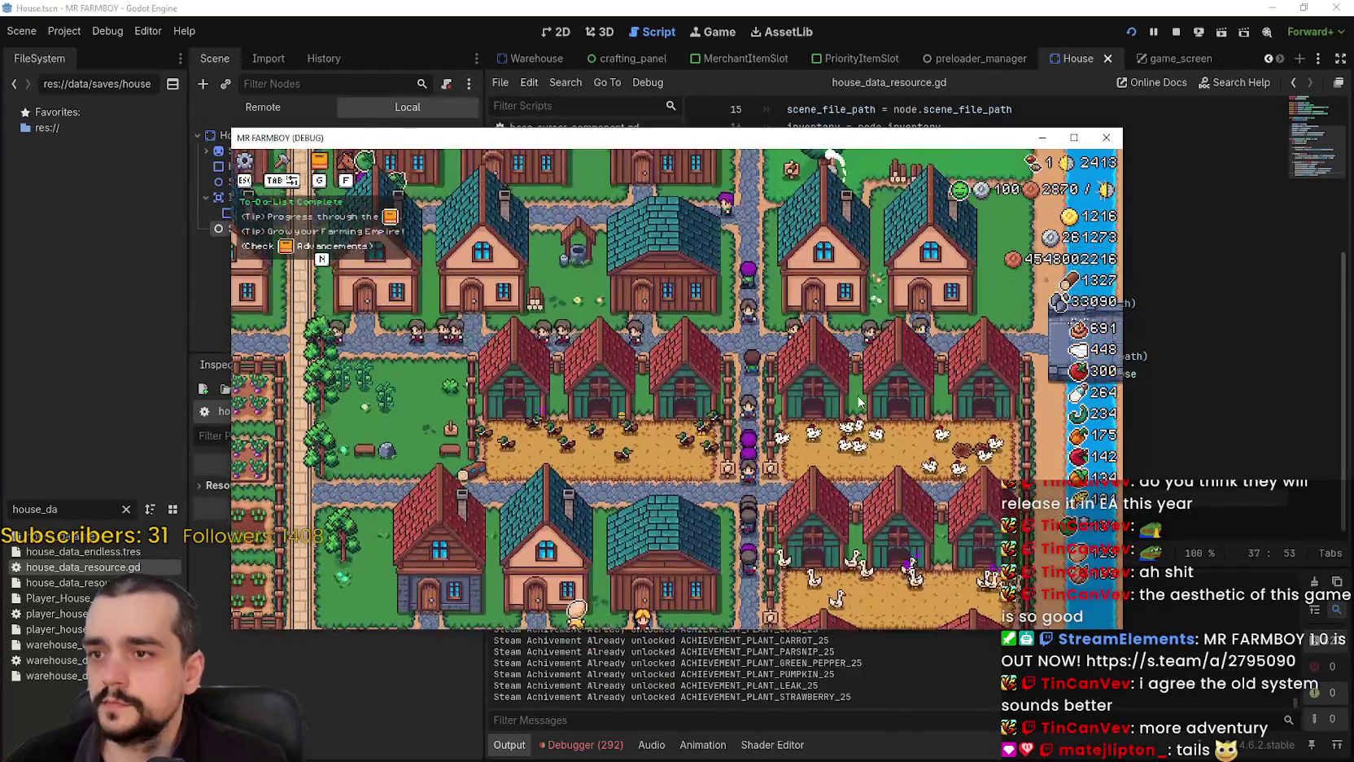
{"action": "left_click", "coordinate": [826, 395]}
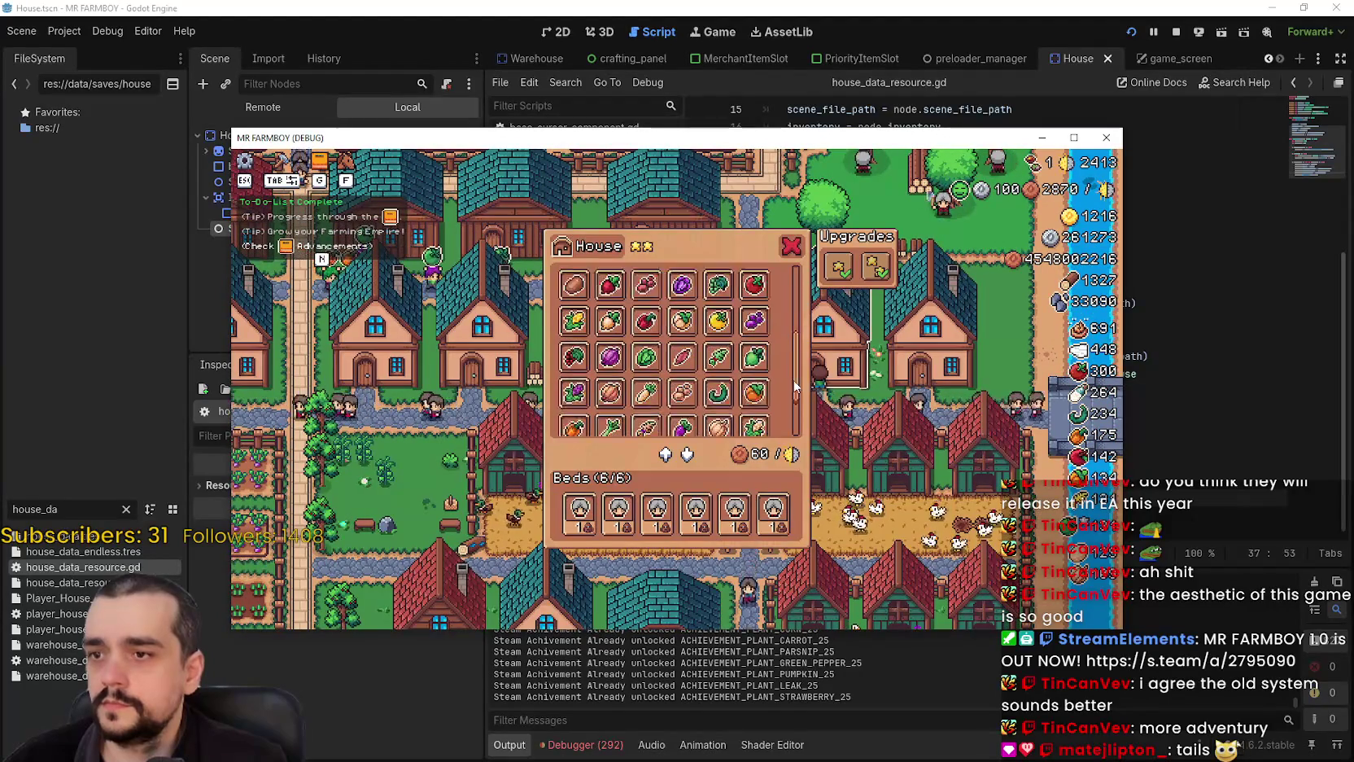
{"action": "left_click", "coordinate": [846, 419]}
{"action": "left_click", "coordinate": [847, 420]}
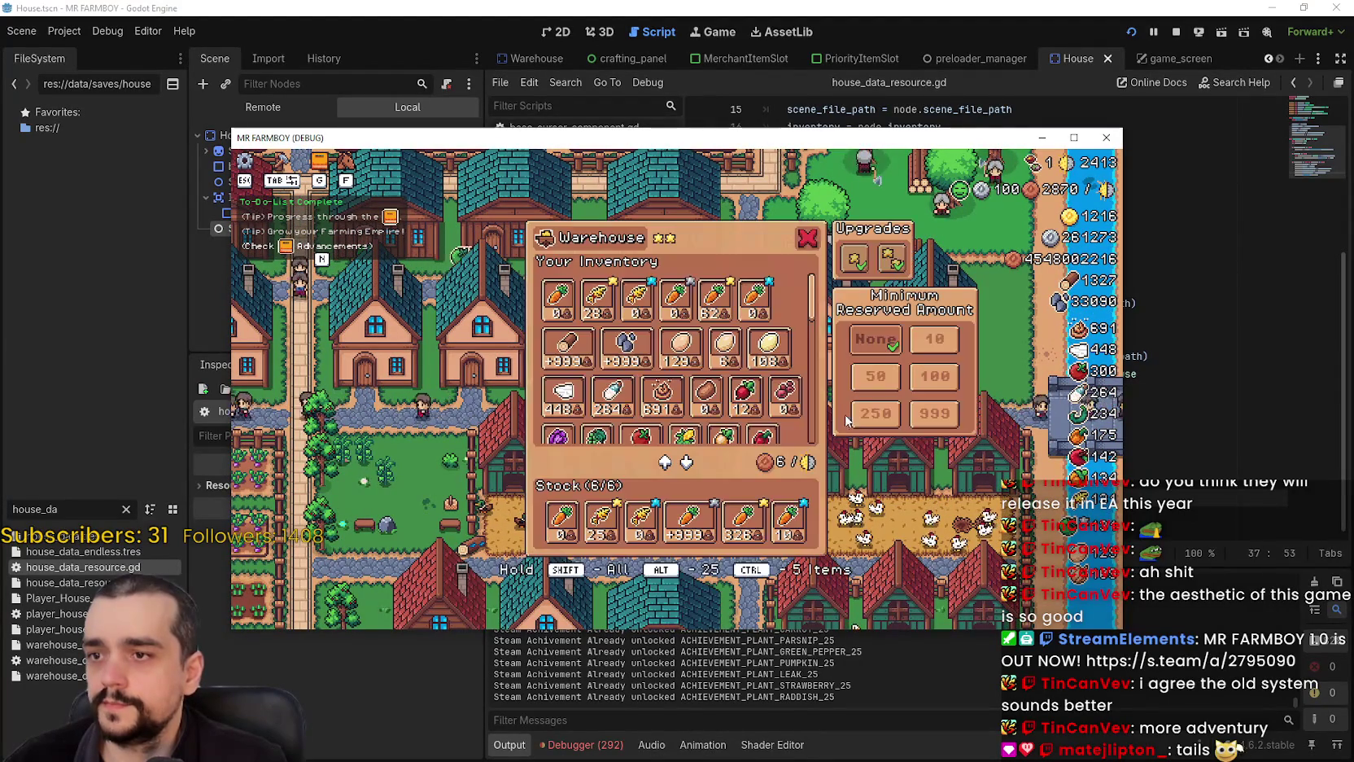
{"action": "scroll", "coordinate": [806, 391], "scroll_direction": "down", "scroll_amount": 2}
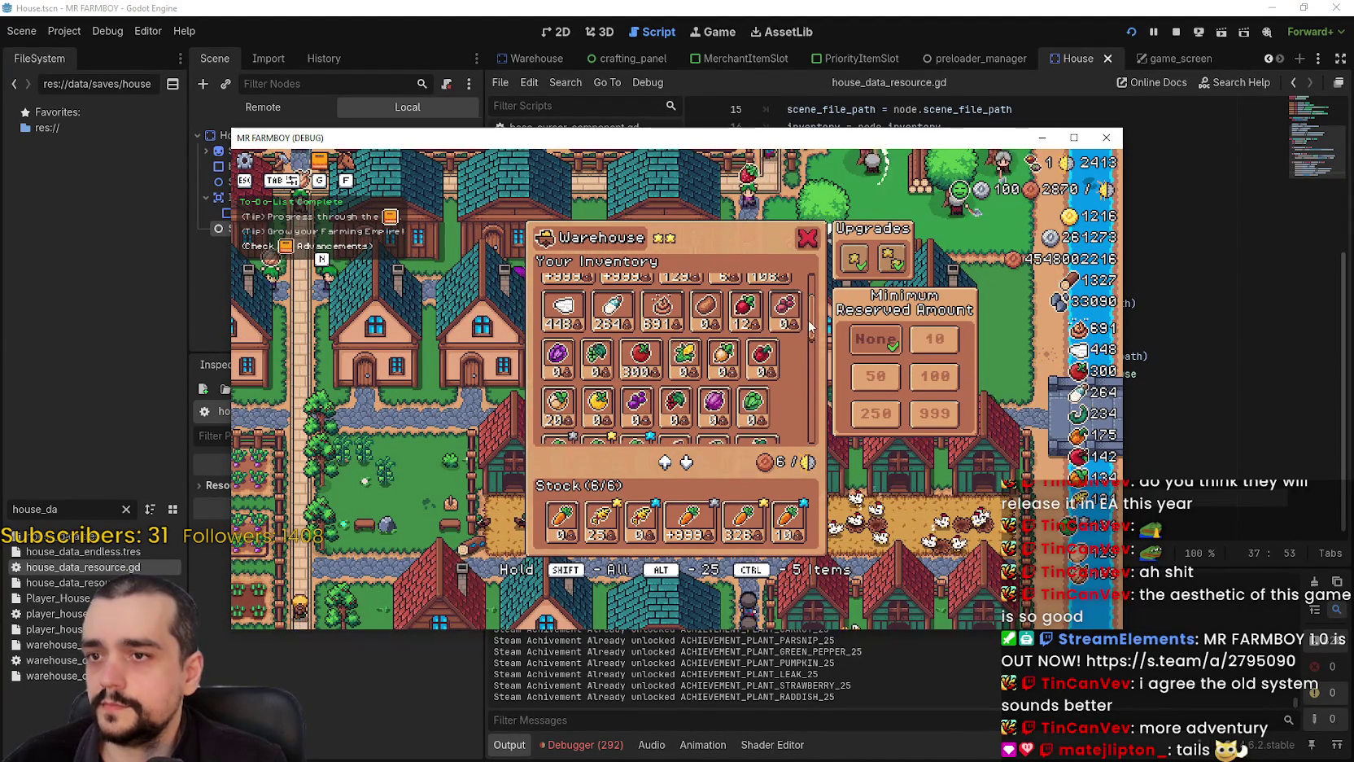
{"action": "left_click", "coordinate": [808, 238]}
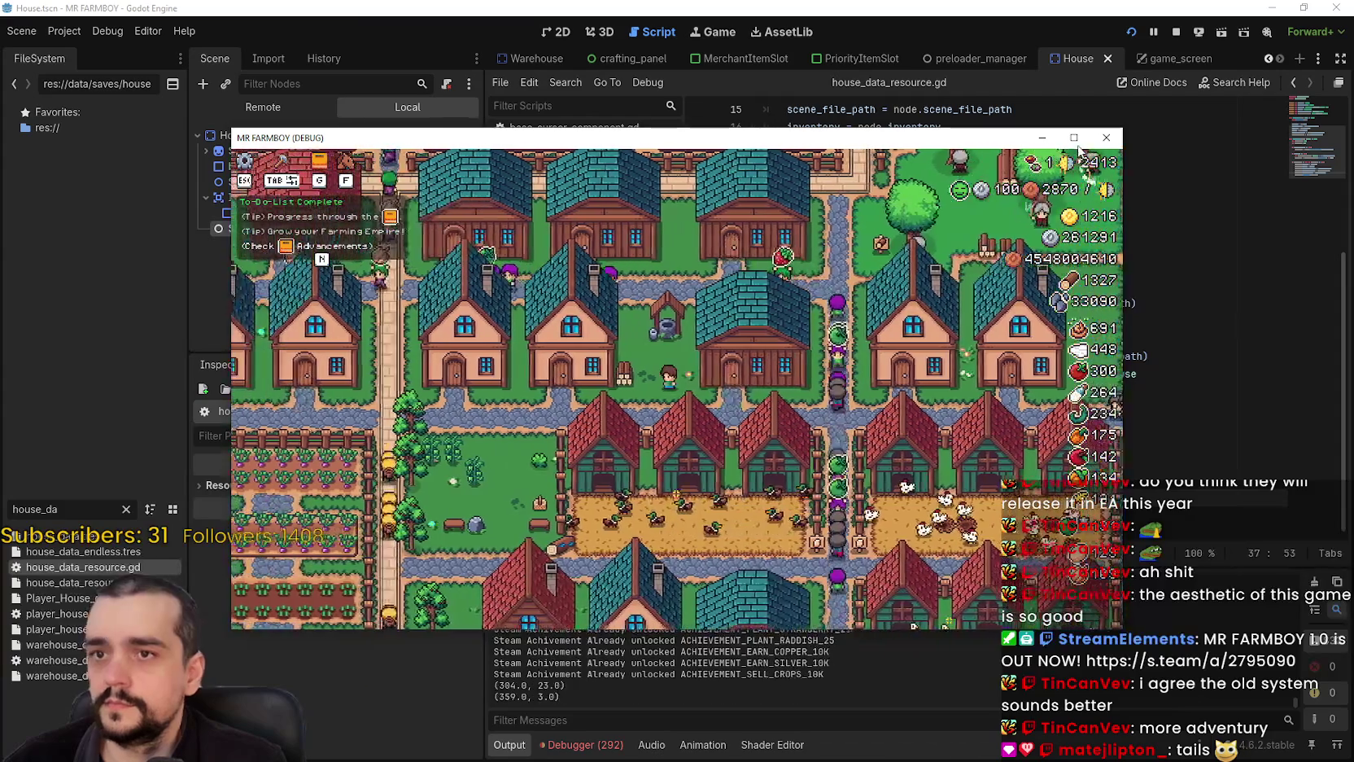
- Maximise the game window, recheck house Item Priority, and open the Warehouse panel
{"action": "left_click", "coordinate": [1074, 138]}
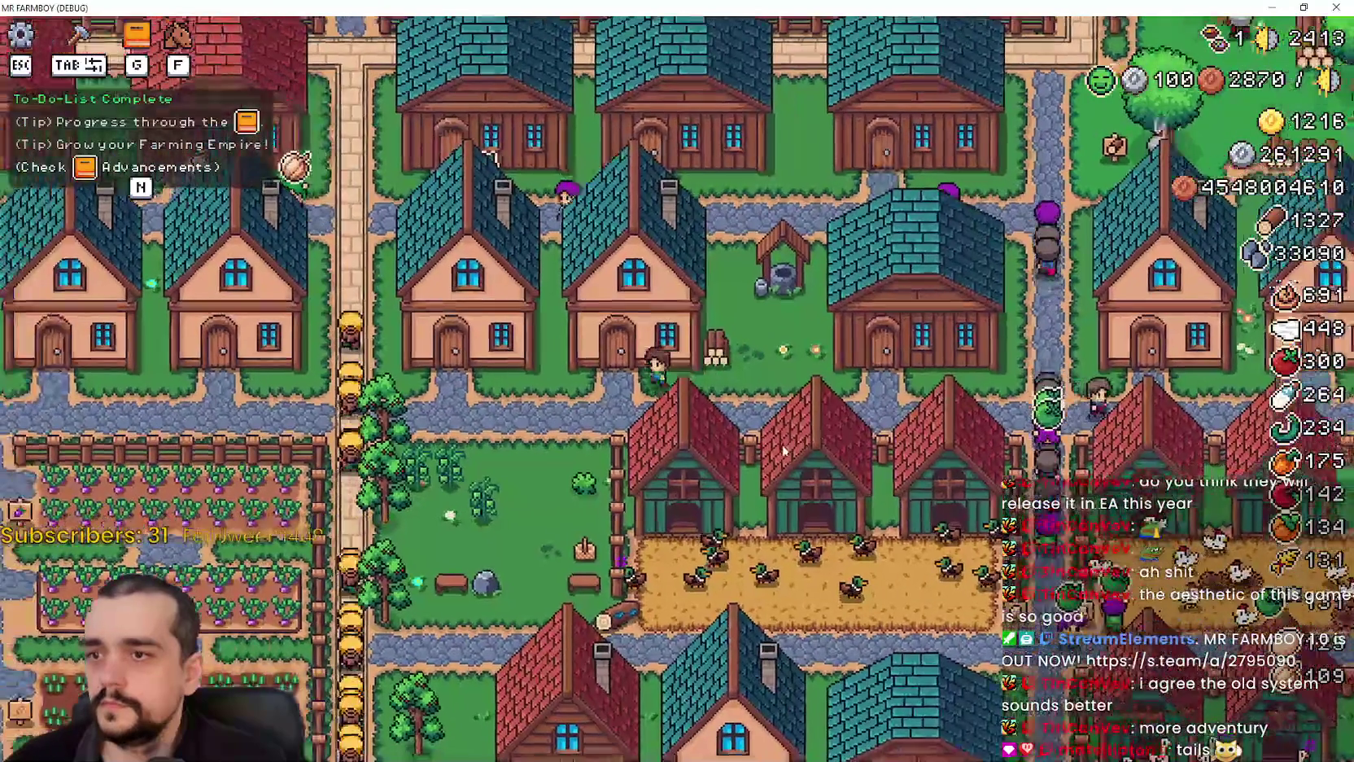
{"action": "left_click", "coordinate": [783, 450]}
{"action": "scroll", "coordinate": [835, 374], "scroll_direction": "up", "scroll_amount": 5}
{"action": "key", "text": "Escape"}
{"action": "left_click", "coordinate": [825, 355]}
{"action": "key", "text": "Escape"}
{"action": "left_click", "coordinate": [813, 355]}
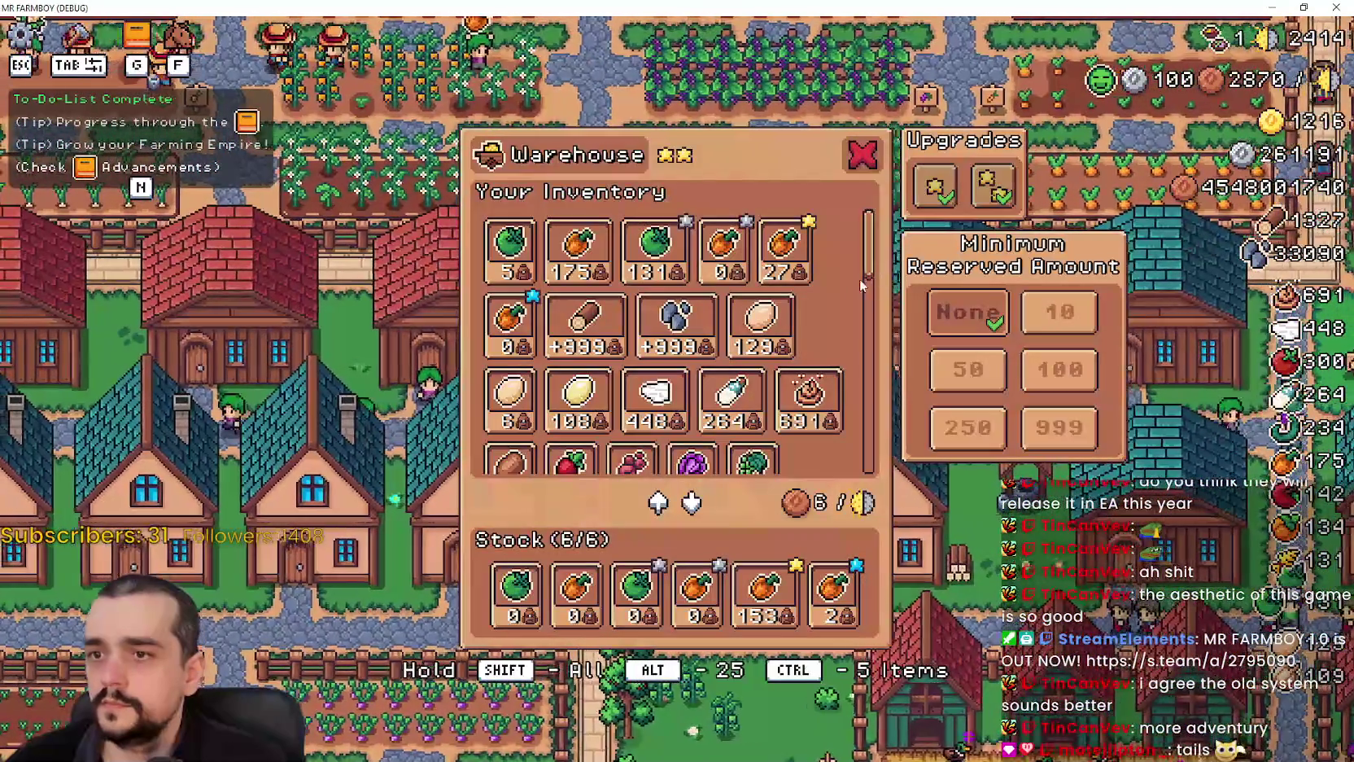
- Close the Warehouse panel, then open a house panel and scroll through its crops
{"action": "key", "text": "Escape"}
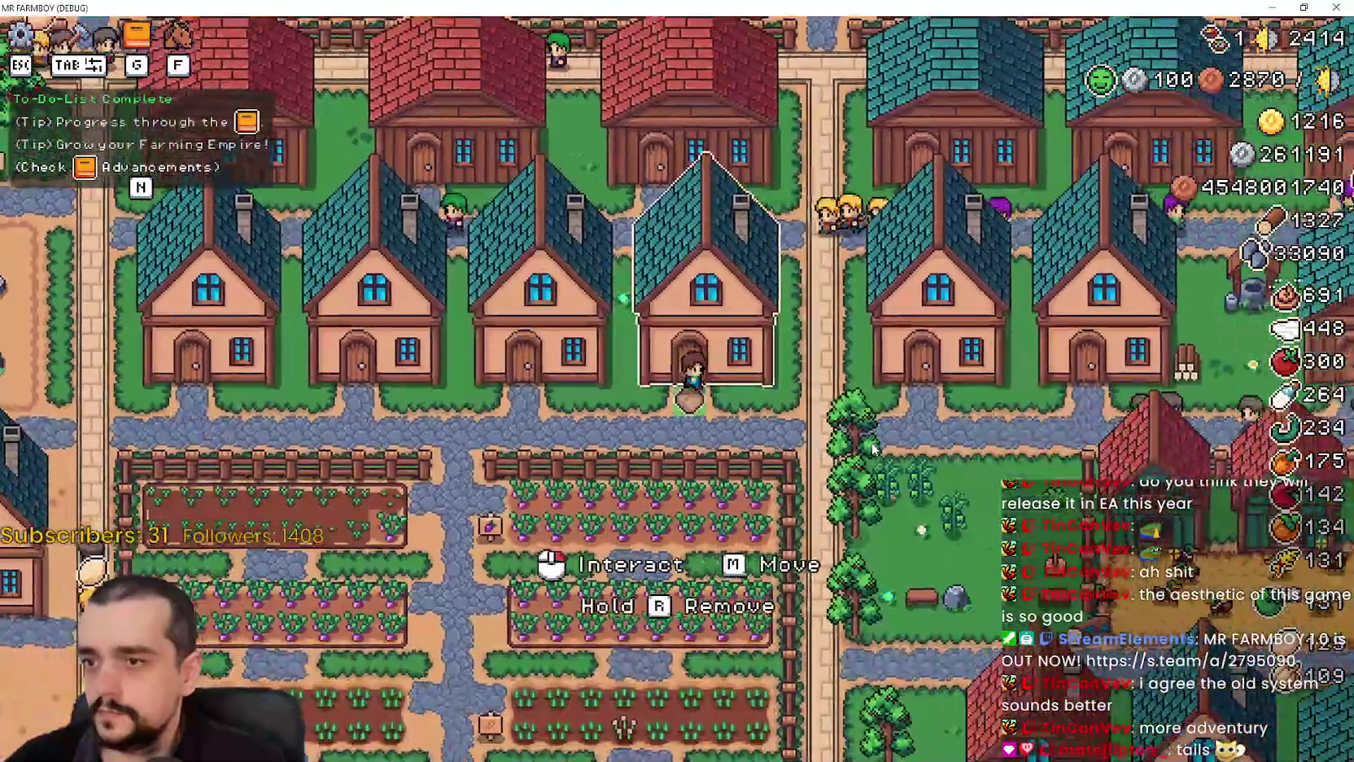
{"action": "left_click", "coordinate": [851, 383]}
{"action": "scroll", "coordinate": [864, 370], "scroll_direction": "down", "scroll_amount": 3}
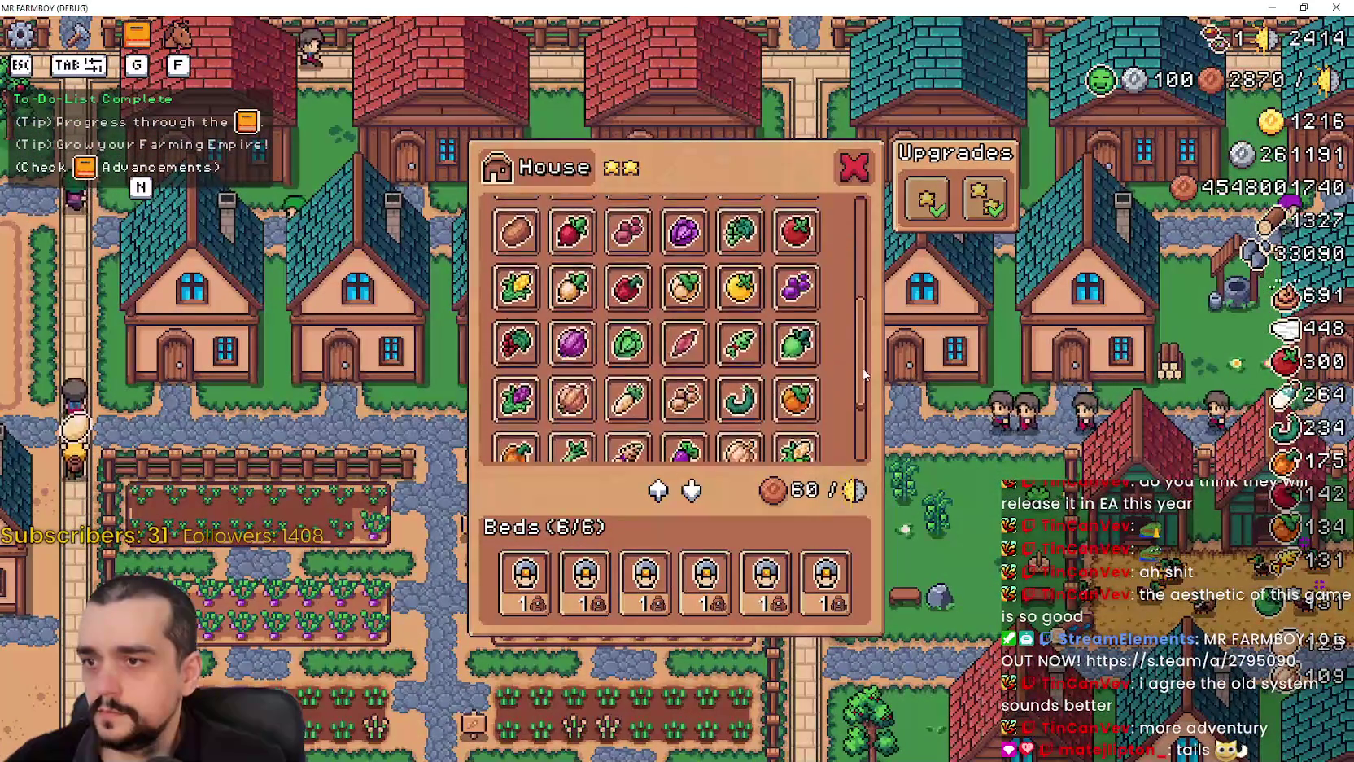
{"action": "scroll", "coordinate": [865, 371], "scroll_direction": "up", "scroll_amount": 5}
{"action": "scroll", "coordinate": [864, 370], "scroll_direction": "down", "scroll_amount": 3}
{"action": "key", "text": "Escape"}
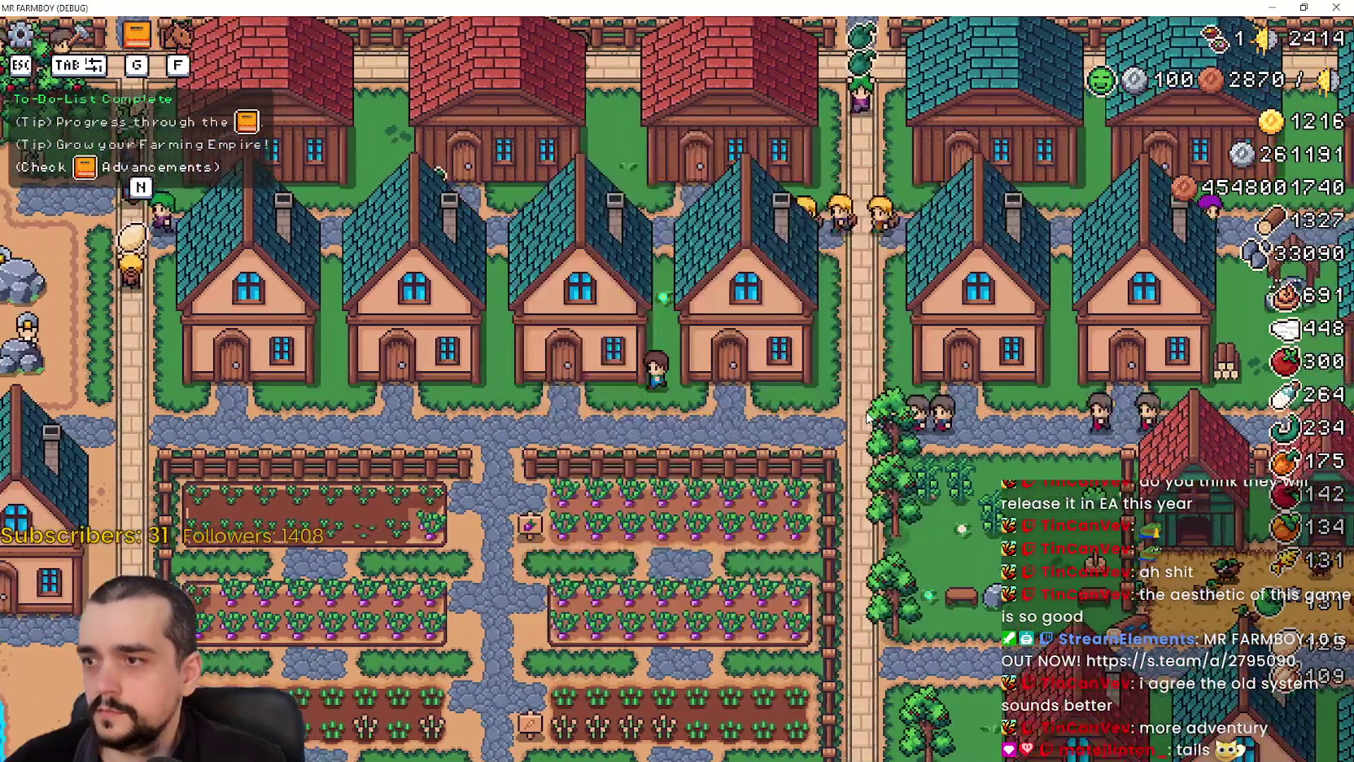
- Reopen the House panel, scroll its crop list, and return to the Godot editor
{"action": "left_click", "coordinate": [865, 407]}
{"action": "key", "text": "Escape"}
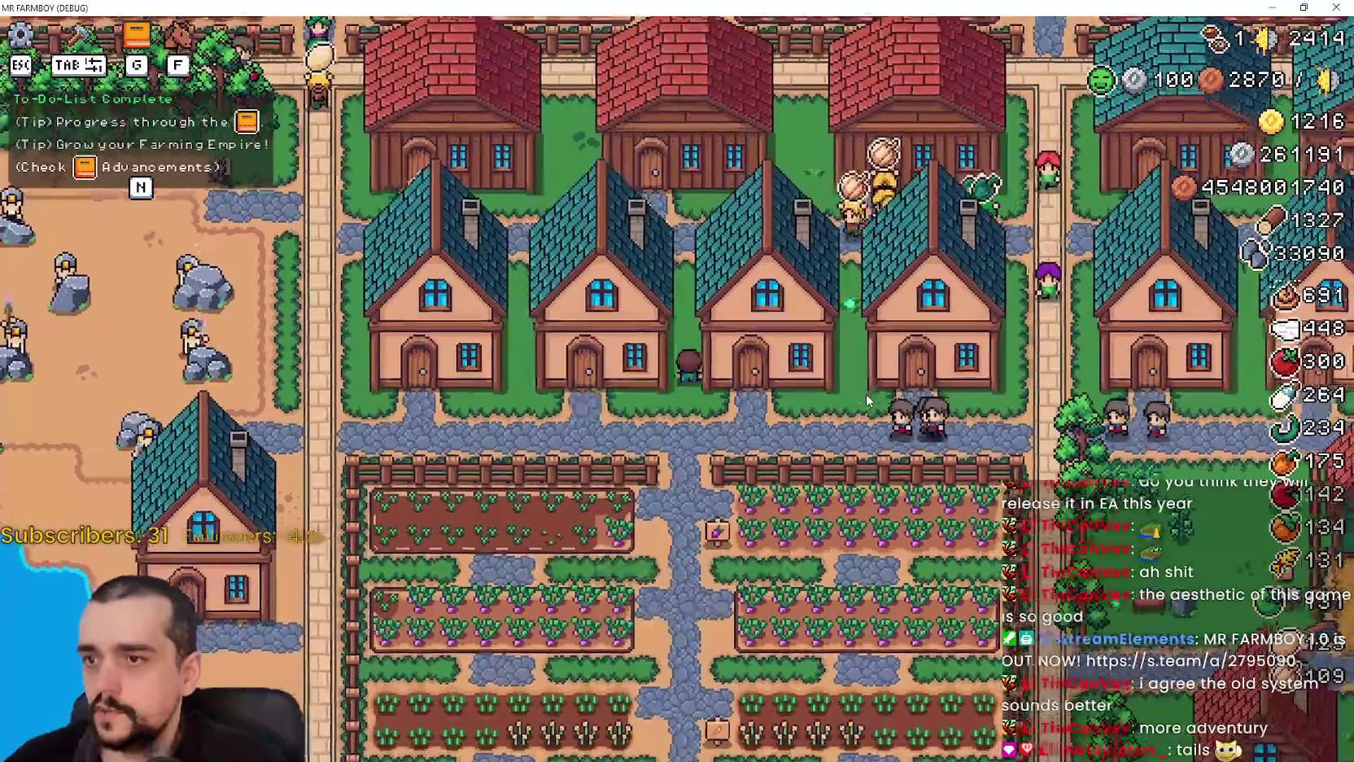
{"action": "scroll", "coordinate": [865, 394], "scroll_direction": "down", "scroll_amount": 5}
{"action": "scroll", "coordinate": [865, 394], "scroll_direction": "up", "scroll_amount": 4}
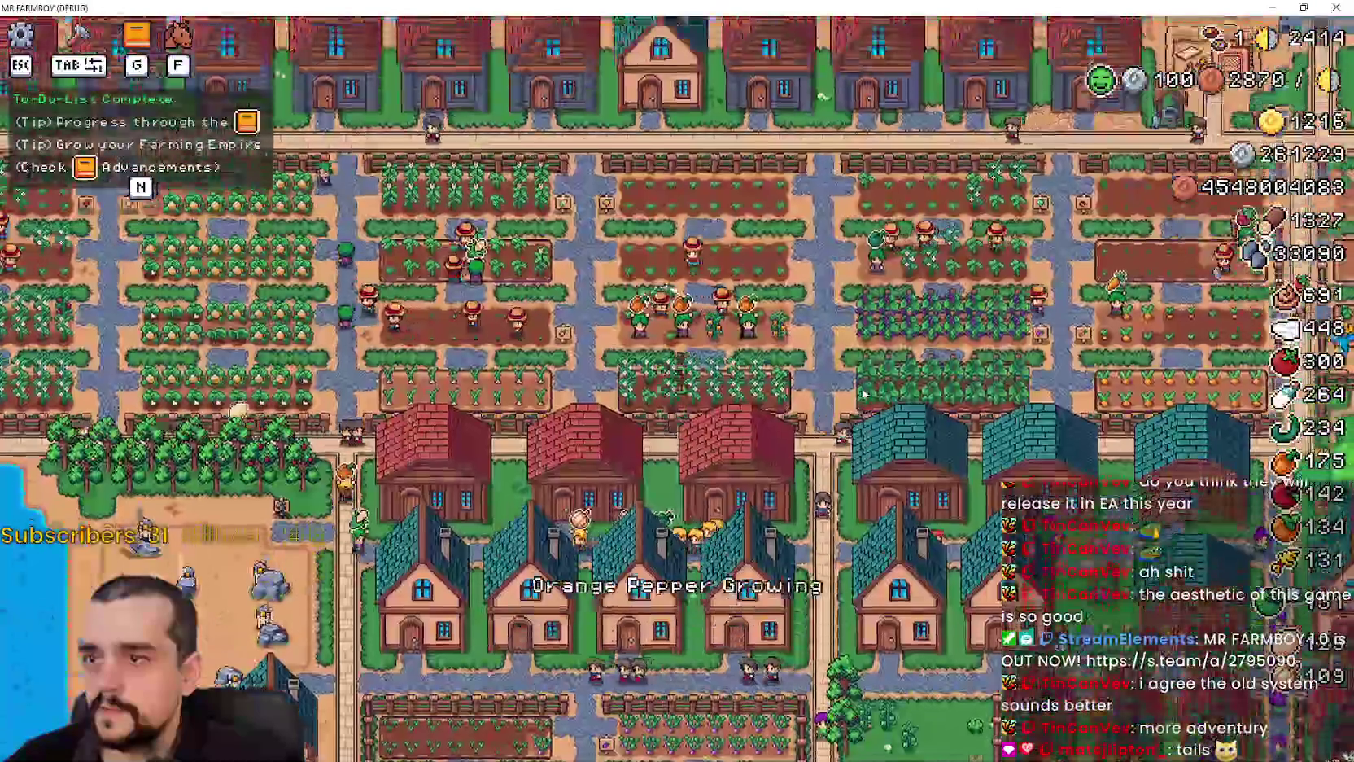
{"action": "scroll", "coordinate": [865, 394], "scroll_direction": "up", "scroll_amount": 2}
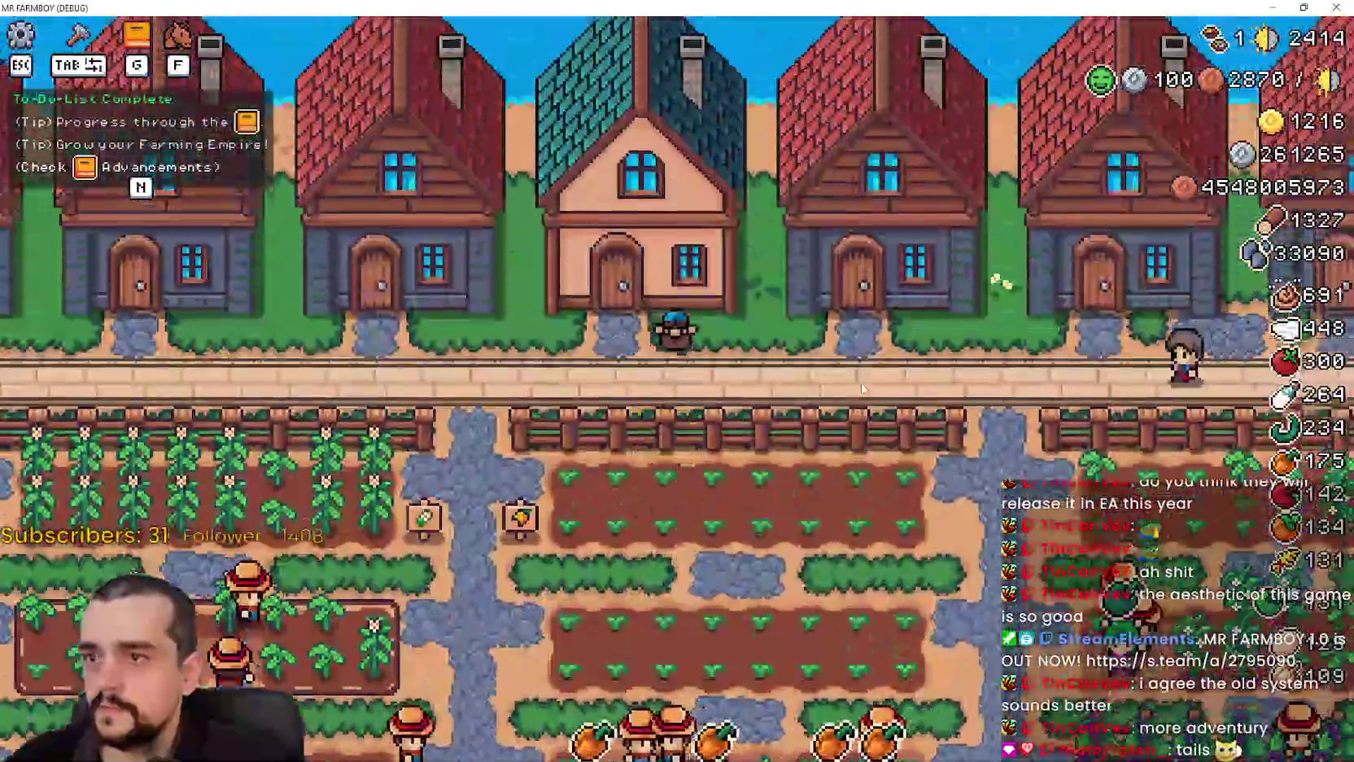
{"action": "left_click", "coordinate": [861, 379]}
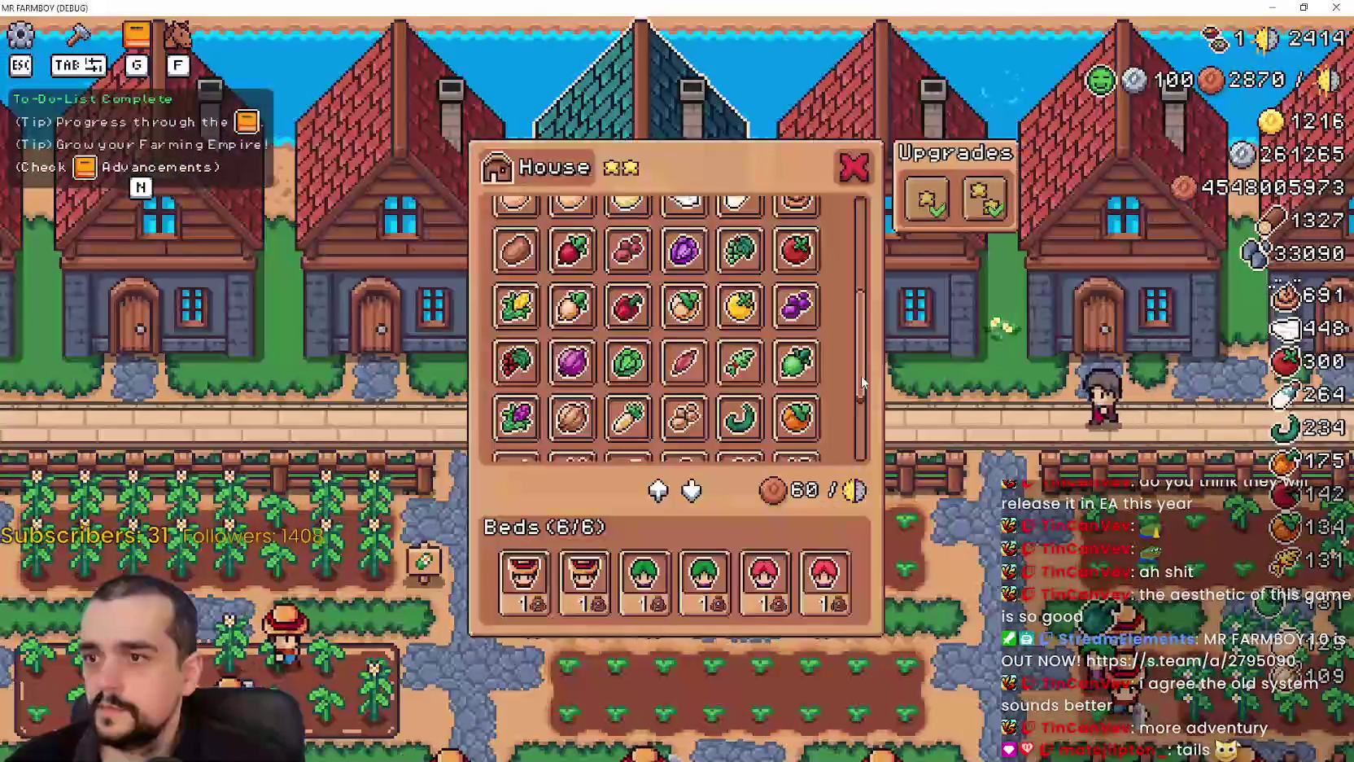
{"action": "scroll", "coordinate": [860, 373], "scroll_direction": "down", "scroll_amount": 3}
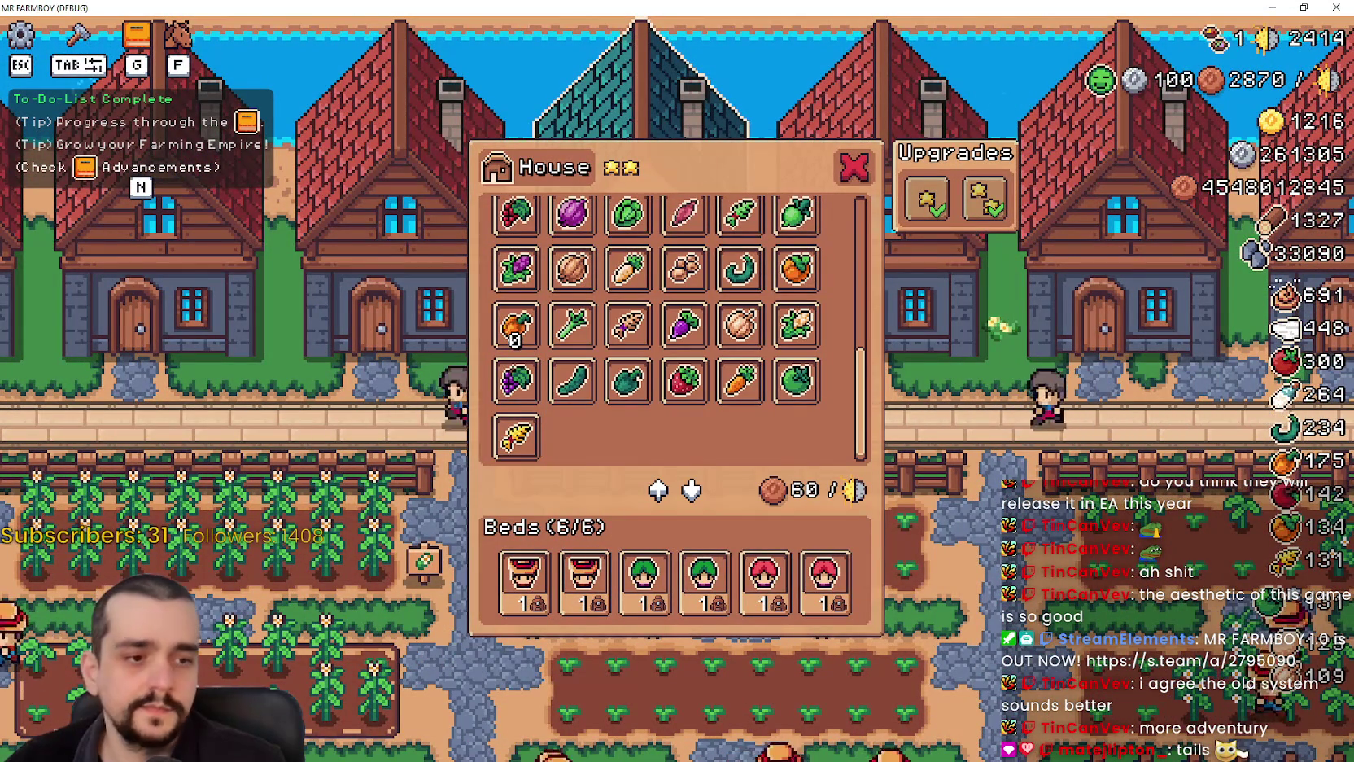
{"action": "key", "text": "alt+Tab"}
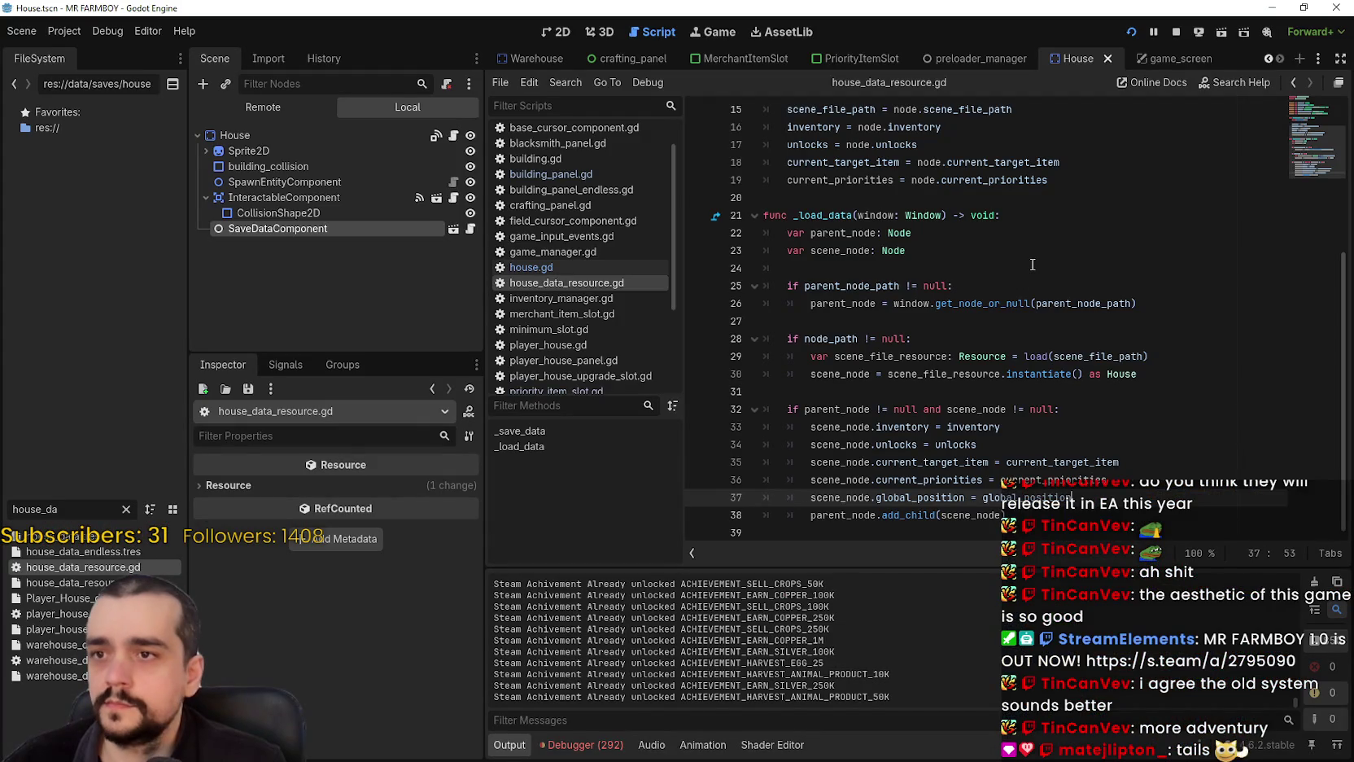
- Open BuildingPanel's building_panel.gd from the game_screen scene and scroll to update_priority_list near line 410
{"action": "key", "text": "ctrl+Tab"}
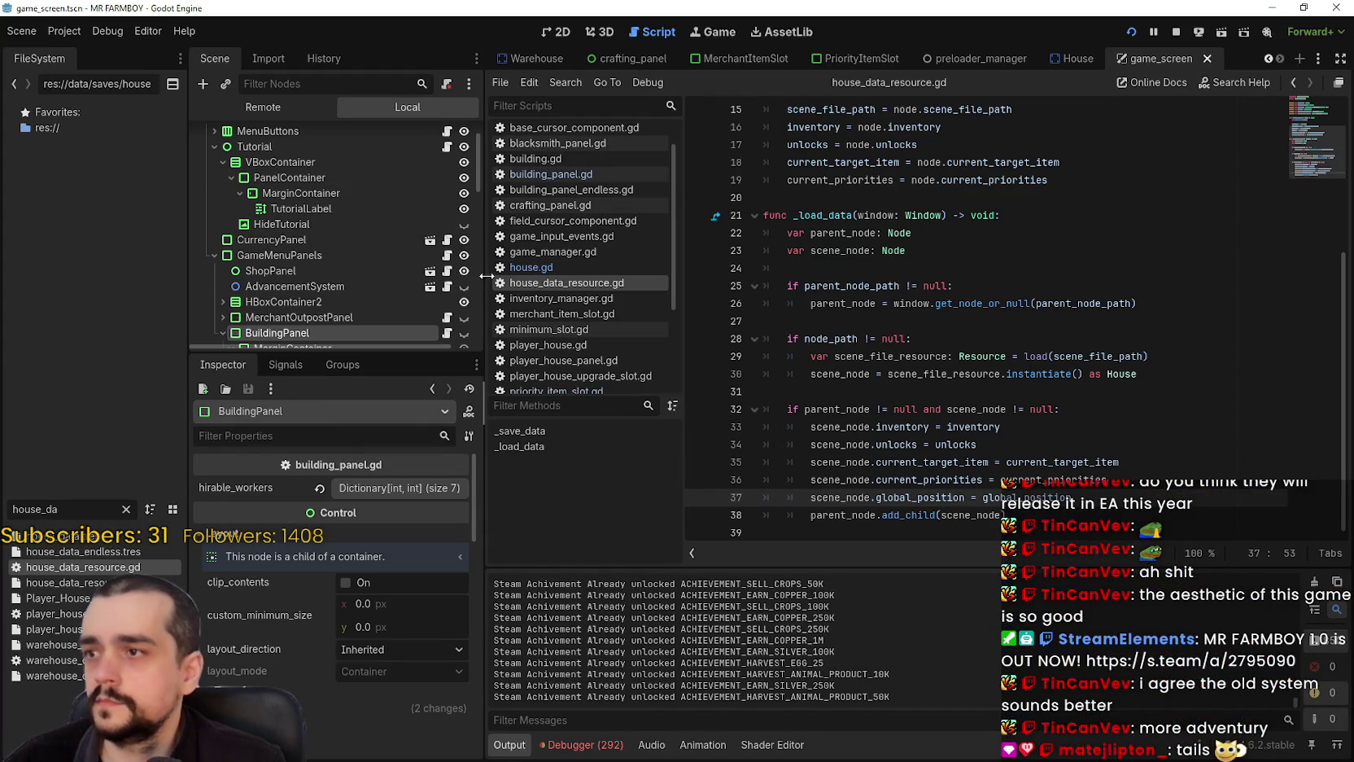
{"action": "left_click", "coordinate": [447, 333]}
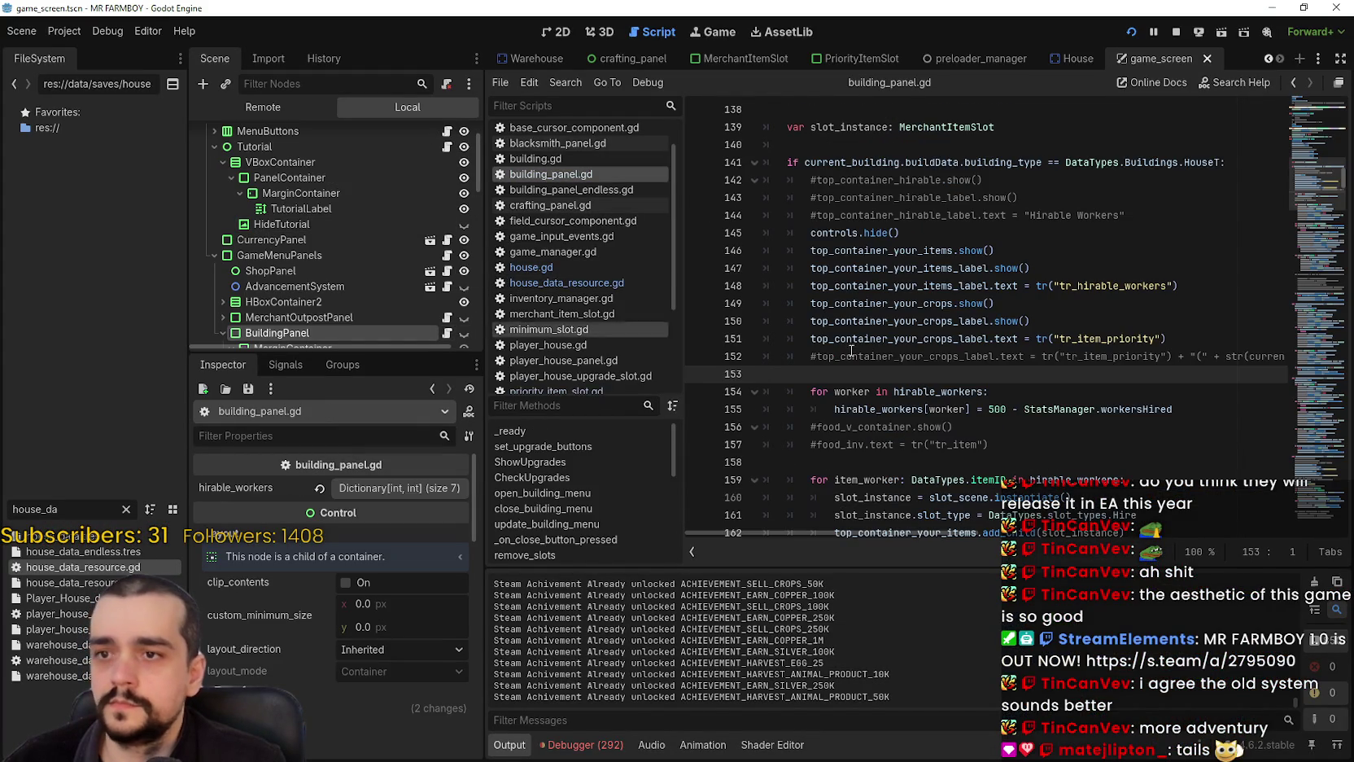
{"action": "mouse_move", "coordinate": [1303, 187]}
{"action": "left_mouse_down"}
{"action": "mouse_move", "coordinate": [1304, 397]}
{"action": "mouse_move", "coordinate": [1288, 299]}
{"action": "mouse_move", "coordinate": [1286, 319]}
{"action": "left_mouse_up"}
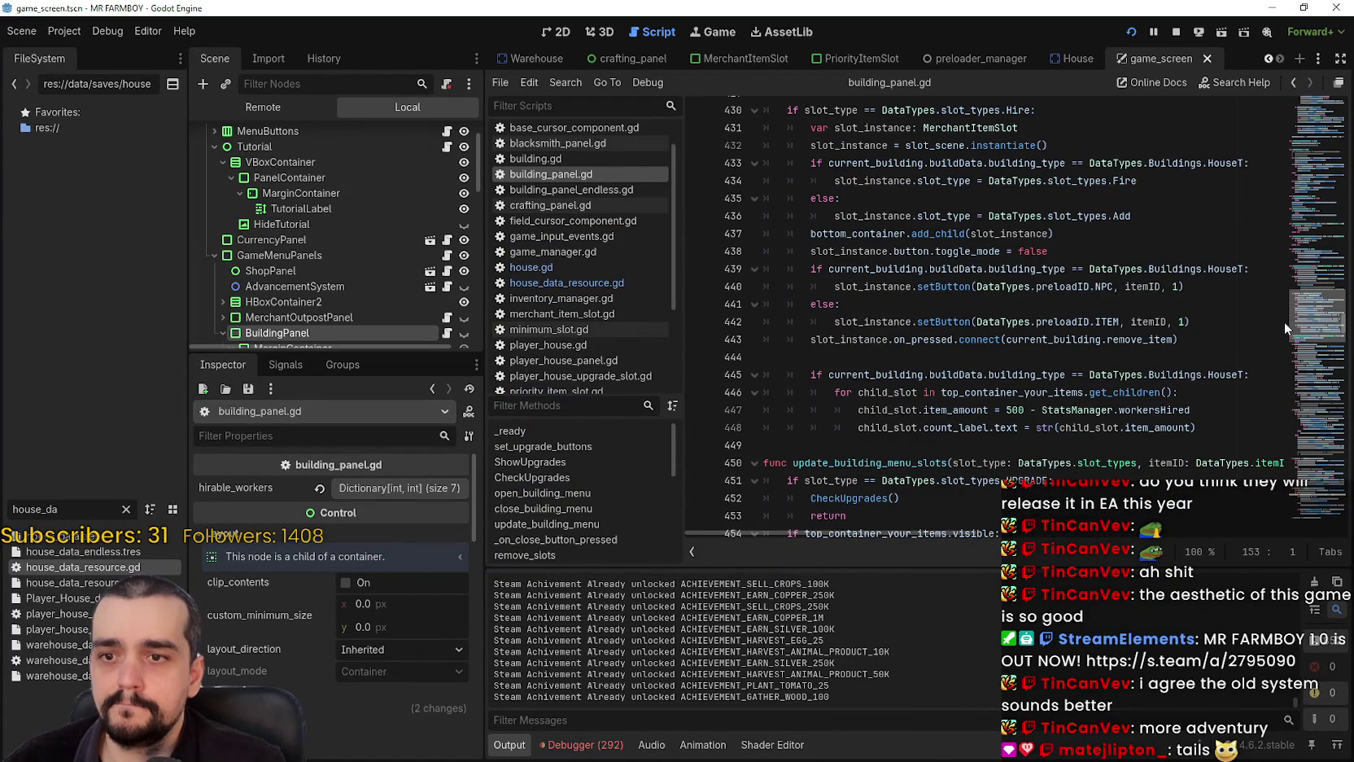
{"action": "scroll", "coordinate": [1284, 321], "scroll_direction": "up", "scroll_amount": 6}
{"action": "scroll", "coordinate": [1285, 317], "scroll_direction": "down", "scroll_amount": 4}
{"action": "scroll", "coordinate": [1285, 317], "scroll_direction": "up", "scroll_amount": 9}
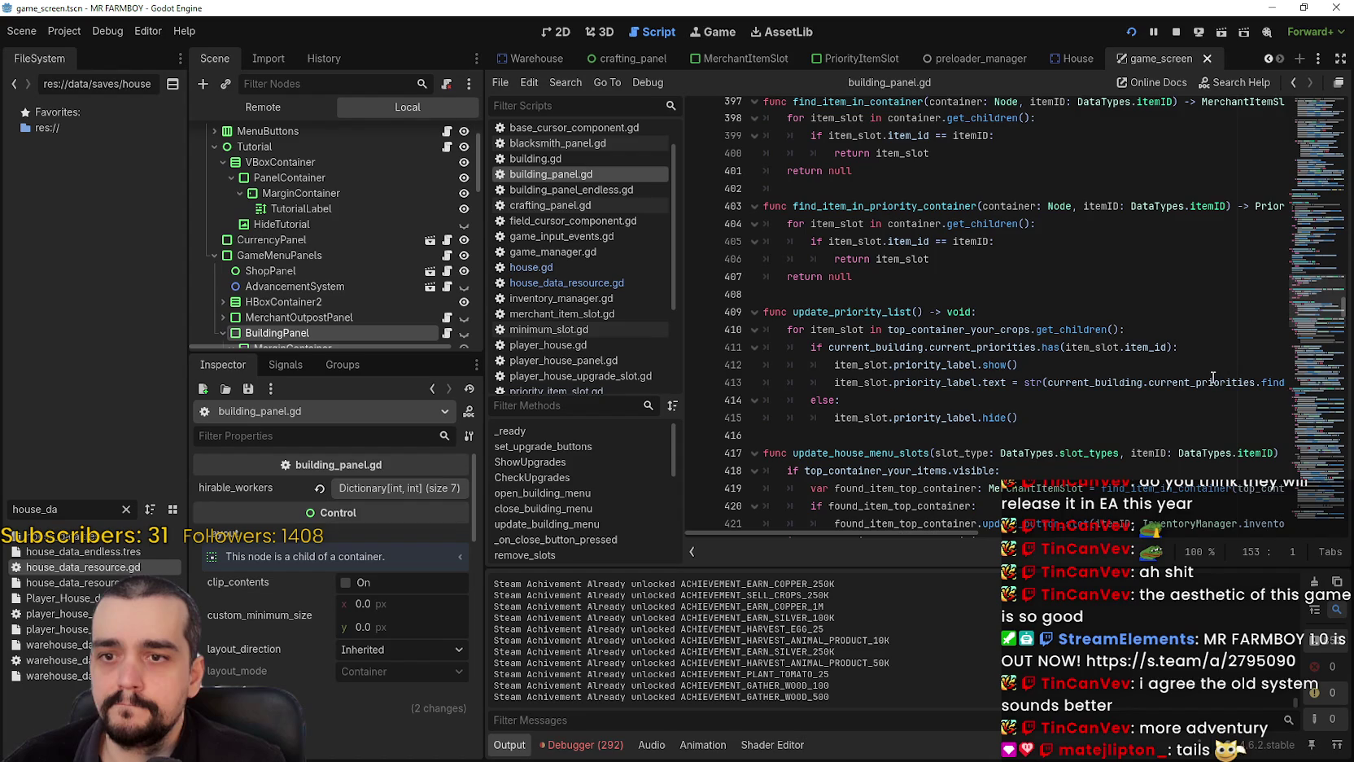
- Make the priority label on line 413 show the find() index plus 1
{"action": "left_click_drag", "start_coordinate": [1213, 381], "coordinate": [1300, 373]}
{"action": "left_click", "coordinate": [1267, 381]}
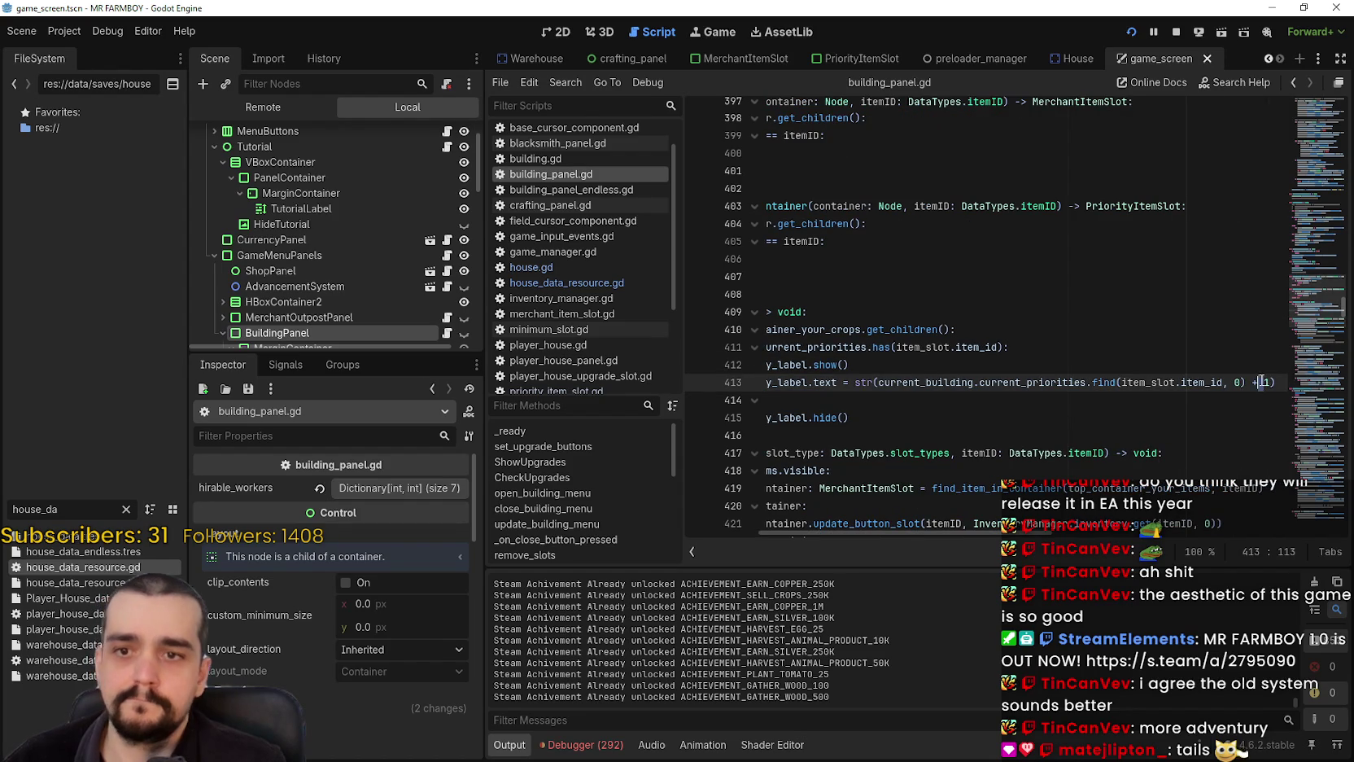
{"action": "type", "text": "1)"}
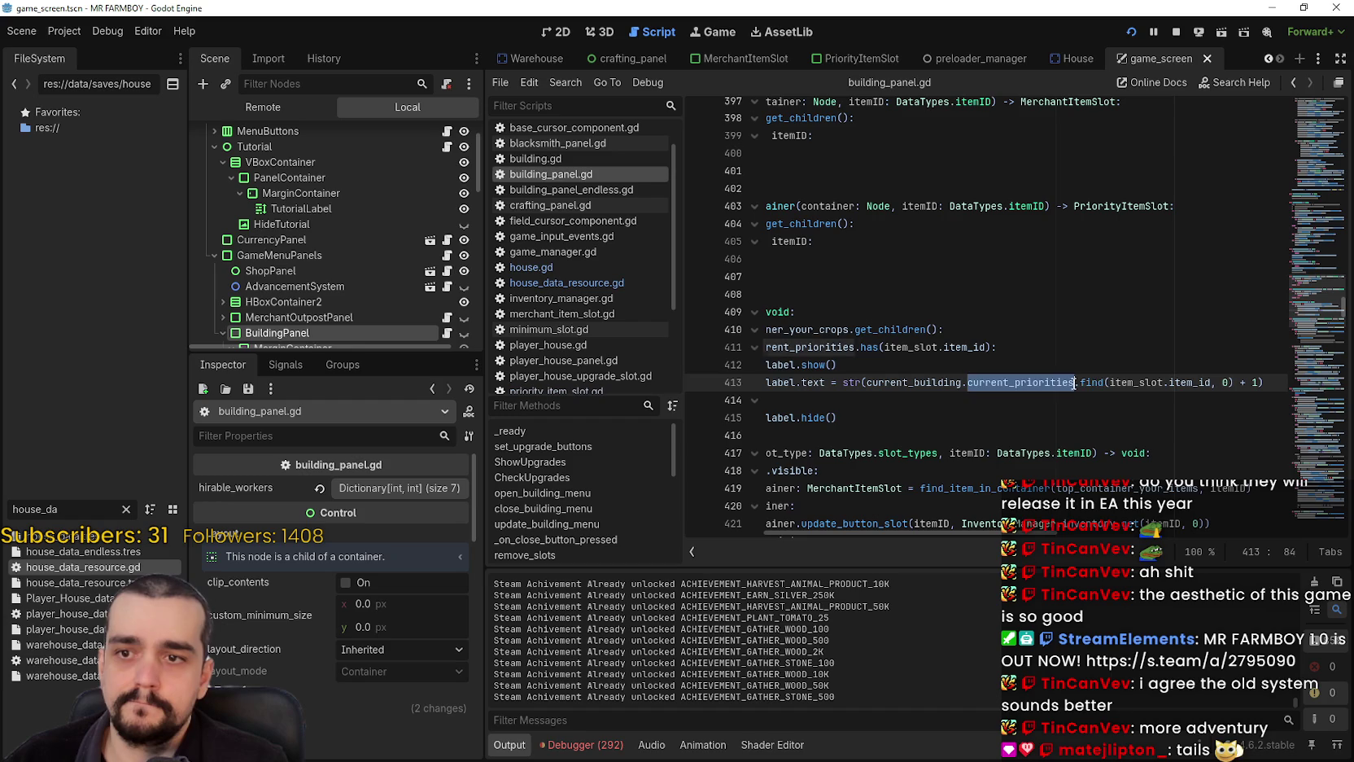
- Add + 1 after find(item_house, 0) on line 181, save, and close the game's House panel
{"action": "key", "text": "ctrl+f"}
{"action": "left_click", "coordinate": [1117, 553]}
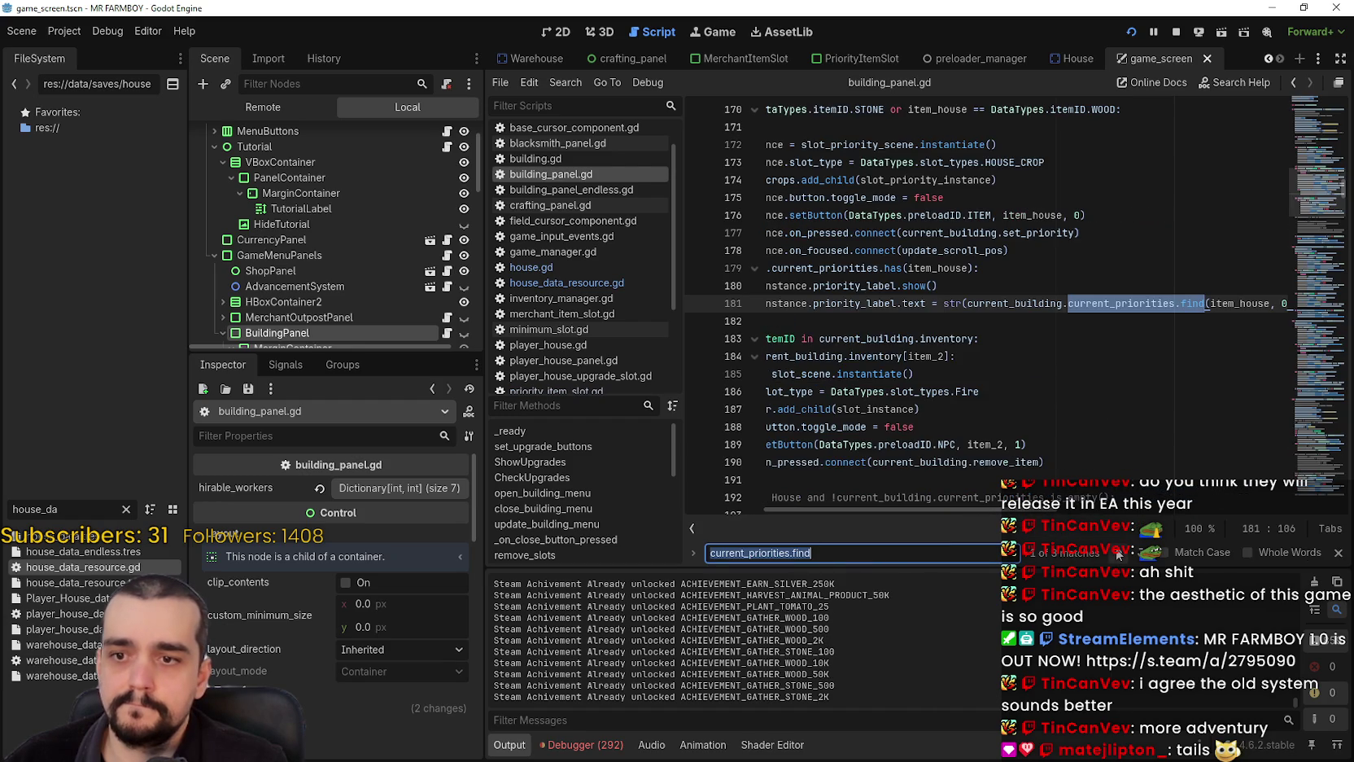
{"action": "left_click", "coordinate": [1230, 319]}
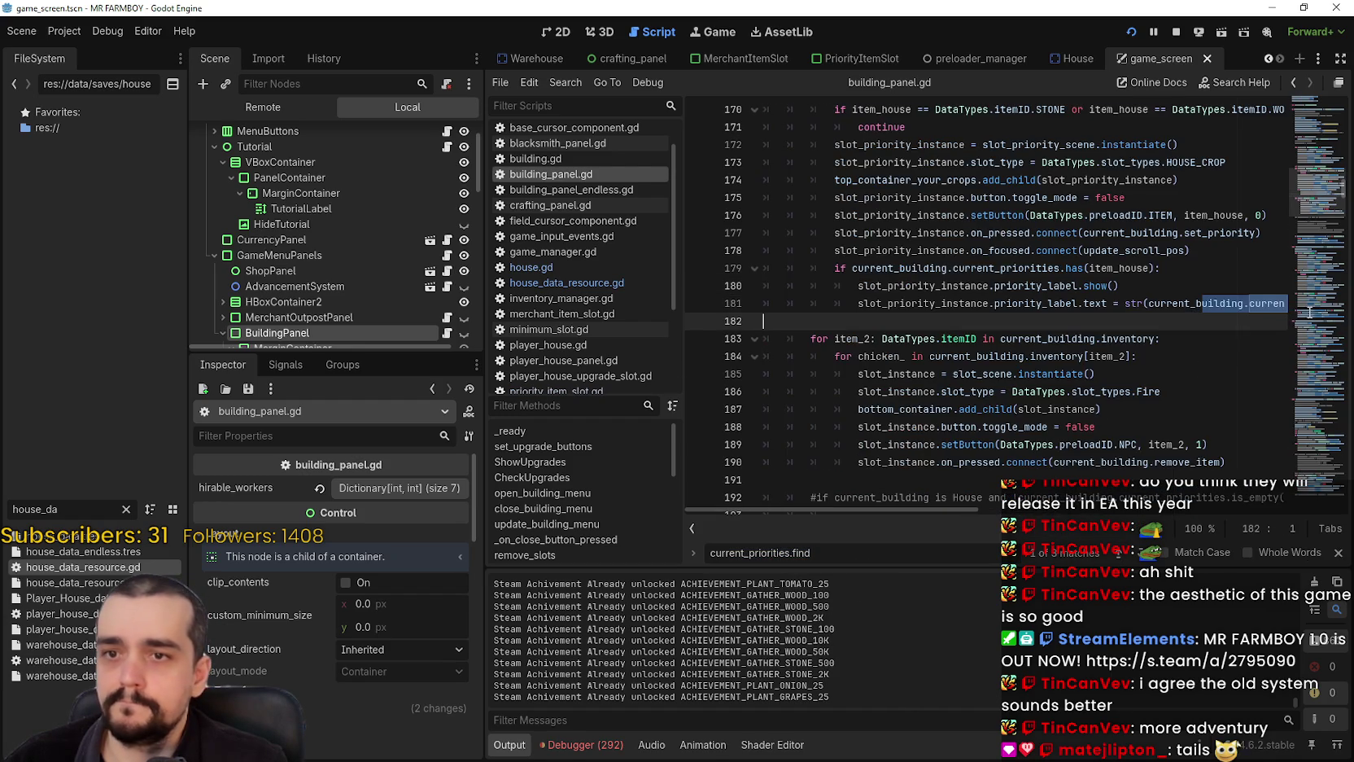
{"action": "key", "text": "Up"}
{"action": "key", "text": "End"}
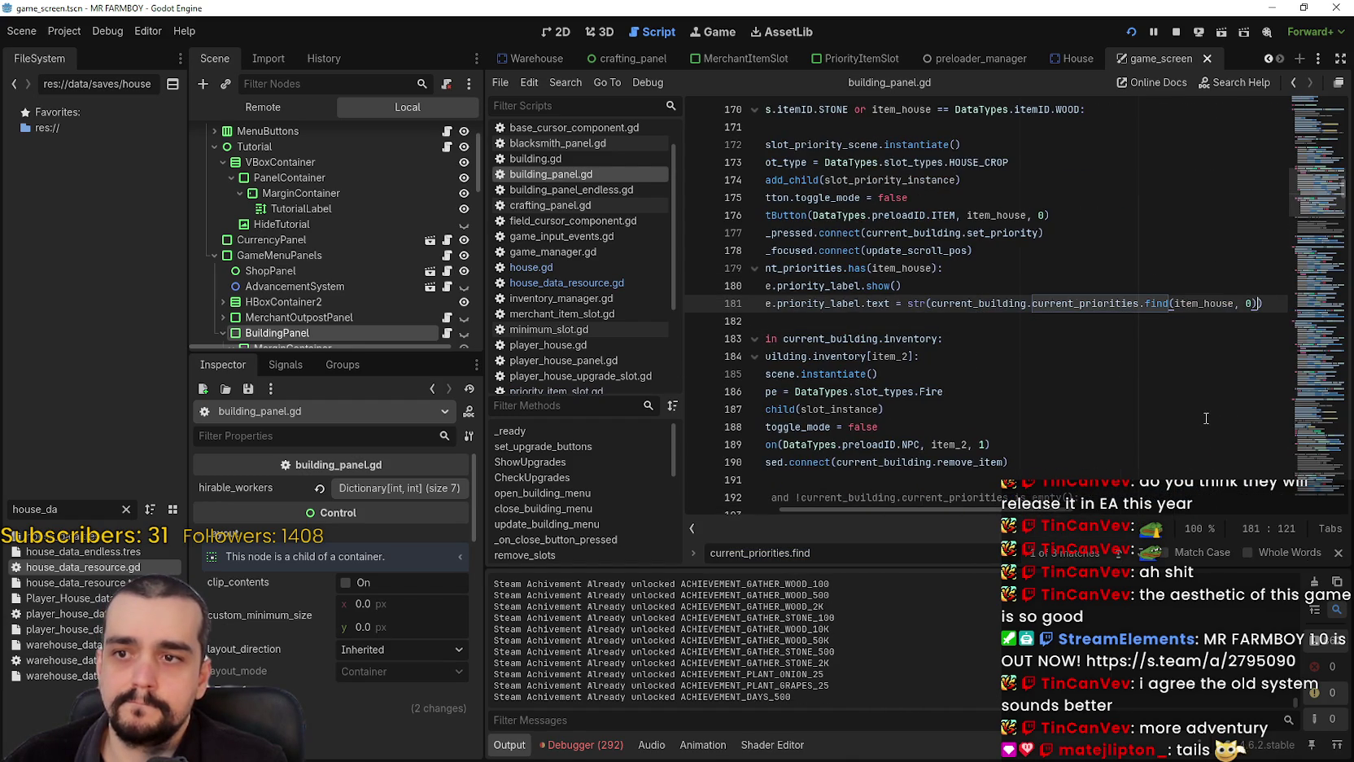
{"action": "type", "text": "+ 1"}
{"action": "key", "text": "ctrl+s"}
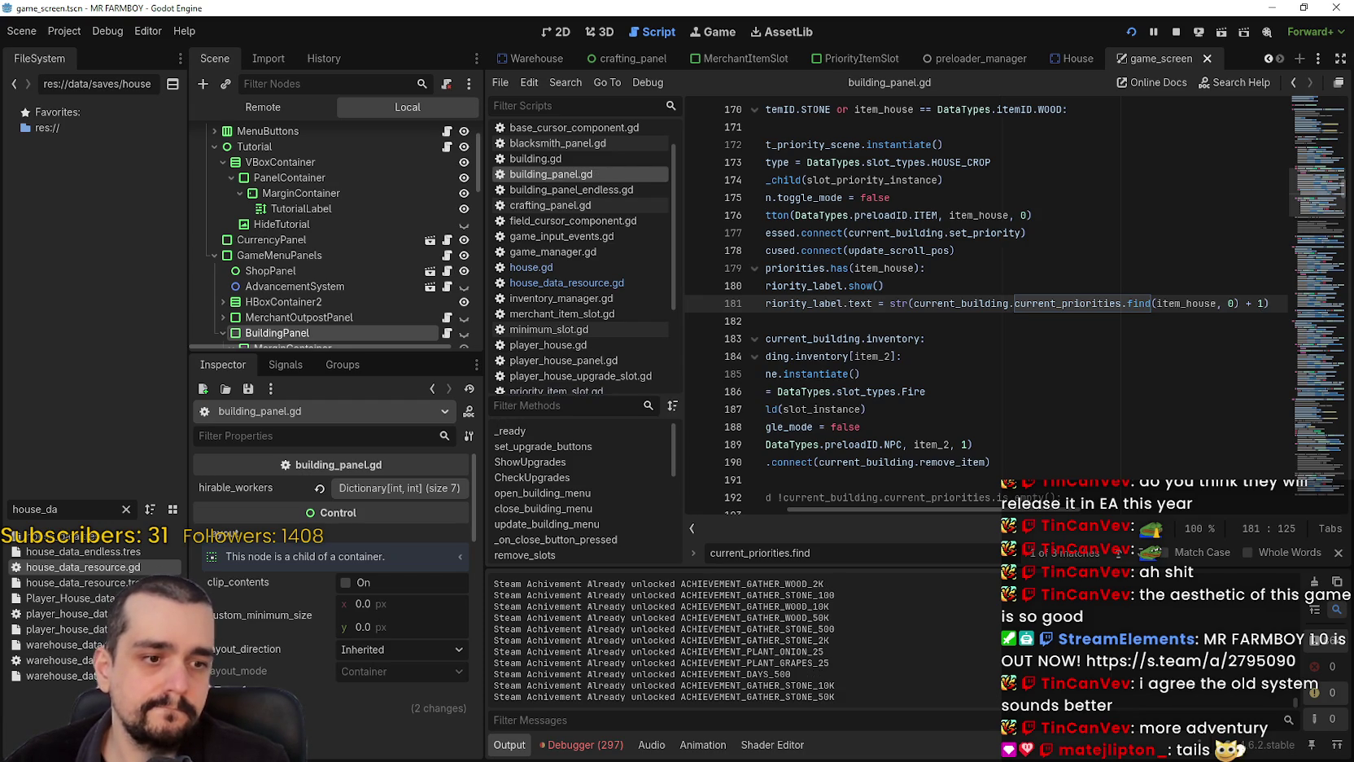
{"action": "key", "text": "alt+Tab"}
{"action": "key", "text": "Escape"}
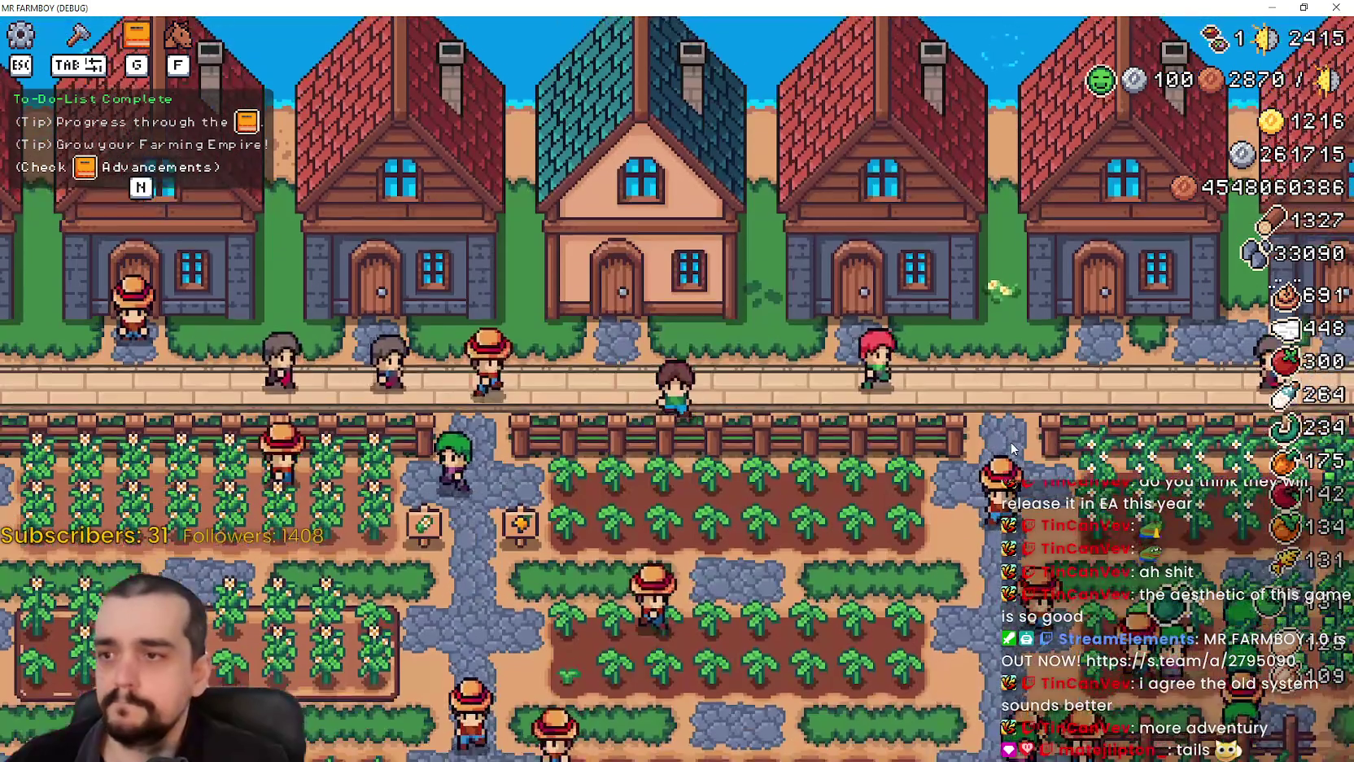
- Open the House panel, scroll its Item Priority grid to Orange Pepper, and hide the to-do list
{"action": "key", "text": "e"}
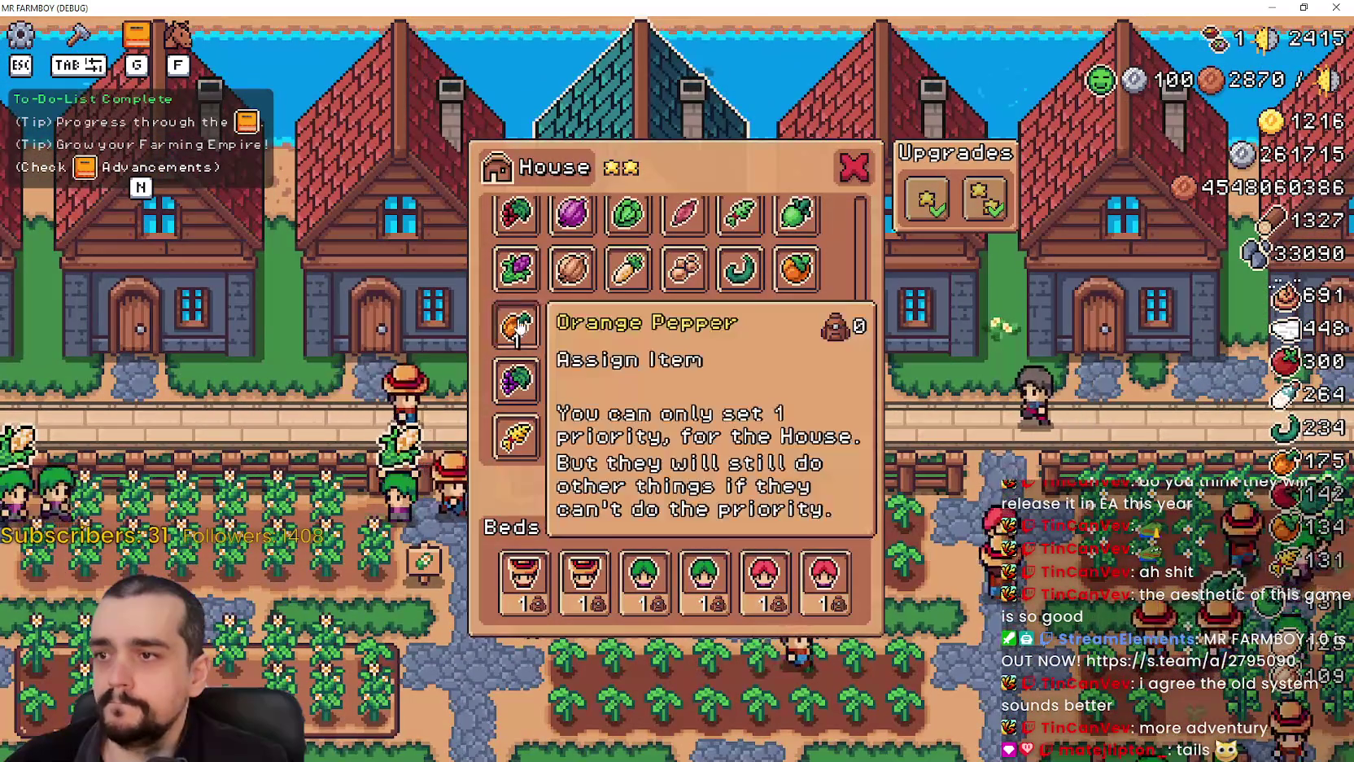
{"action": "left_click_drag", "start_coordinate": [861, 403], "coordinate": [876, 258]}
{"action": "scroll", "coordinate": [861, 244], "scroll_direction": "down", "scroll_amount": 10}
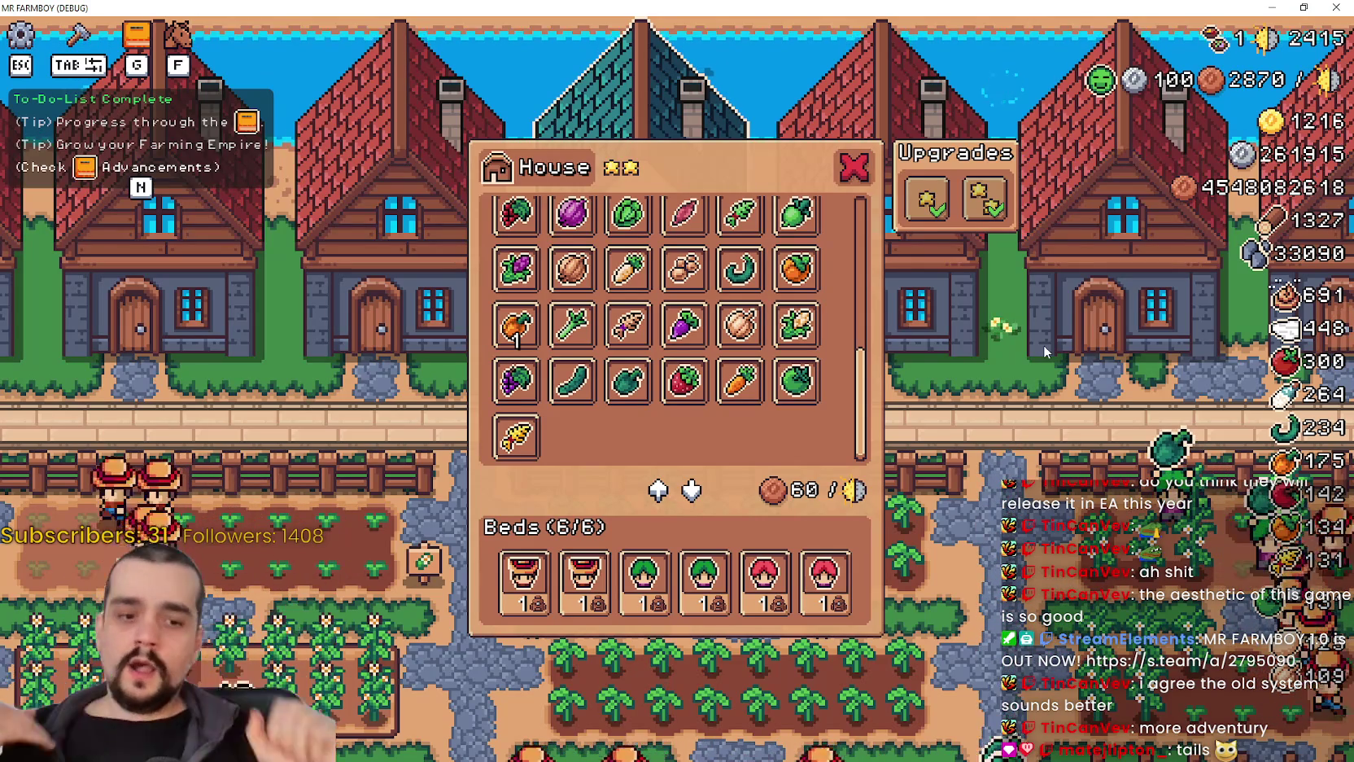
{"action": "key", "text": "n"}
{"action": "scroll", "coordinate": [796, 281], "scroll_direction": "up", "scroll_amount": 6}
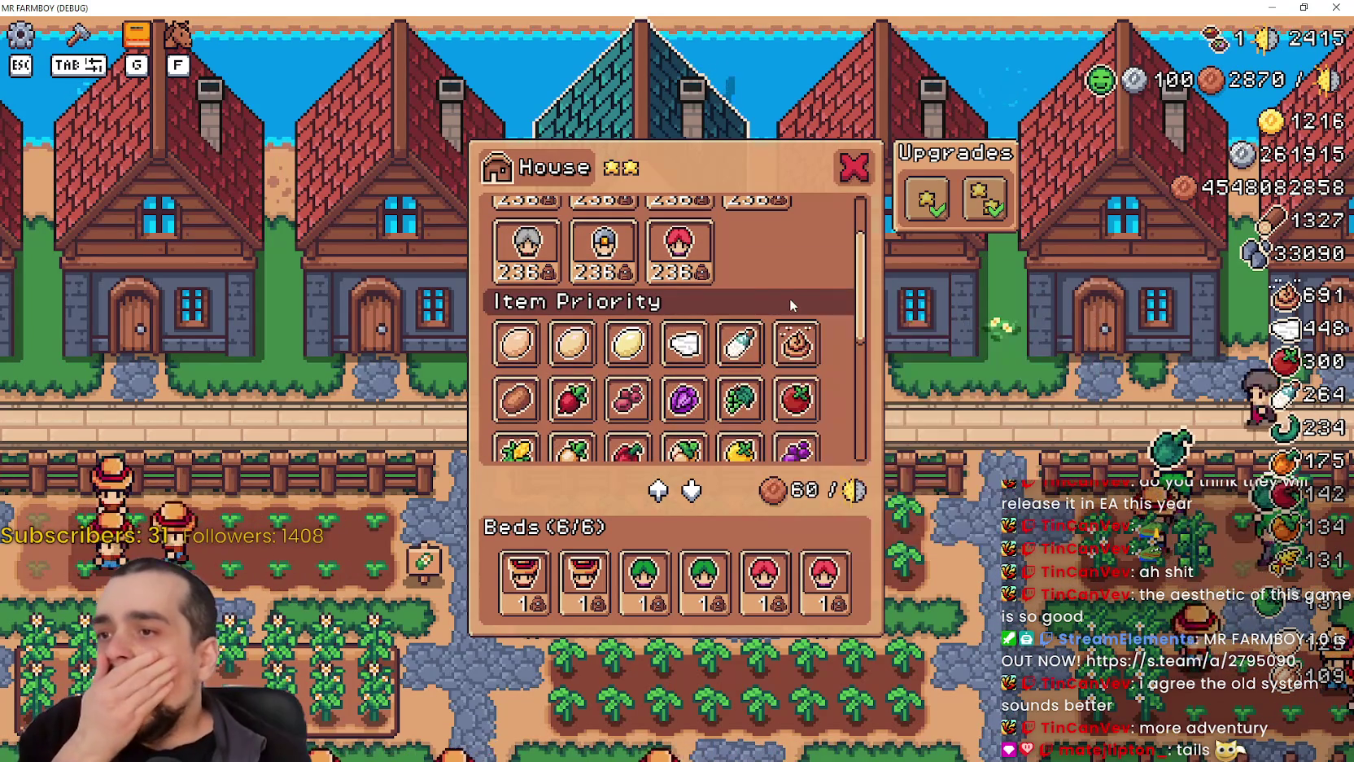
{"action": "scroll", "coordinate": [790, 301], "scroll_direction": "down", "scroll_amount": 2}
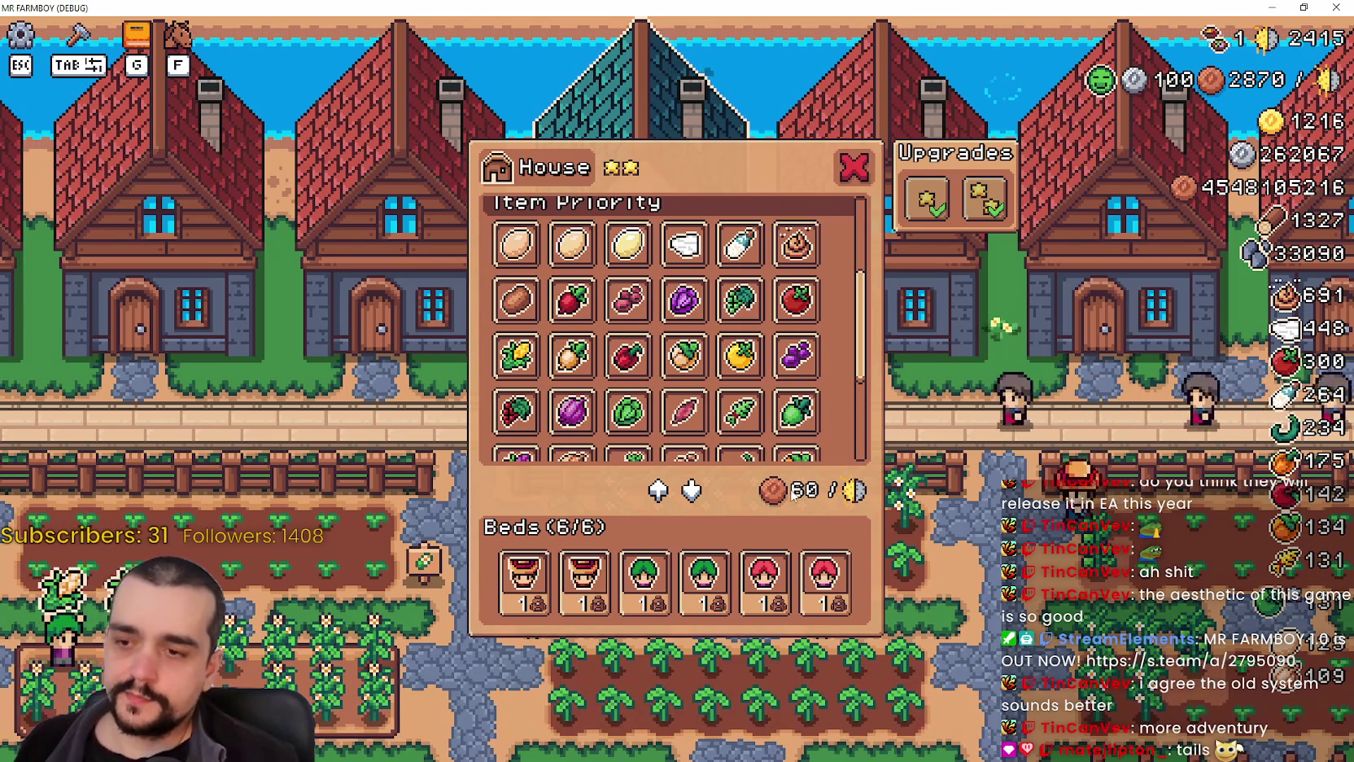
{"action": "mouse_move", "coordinate": [826, 573]}
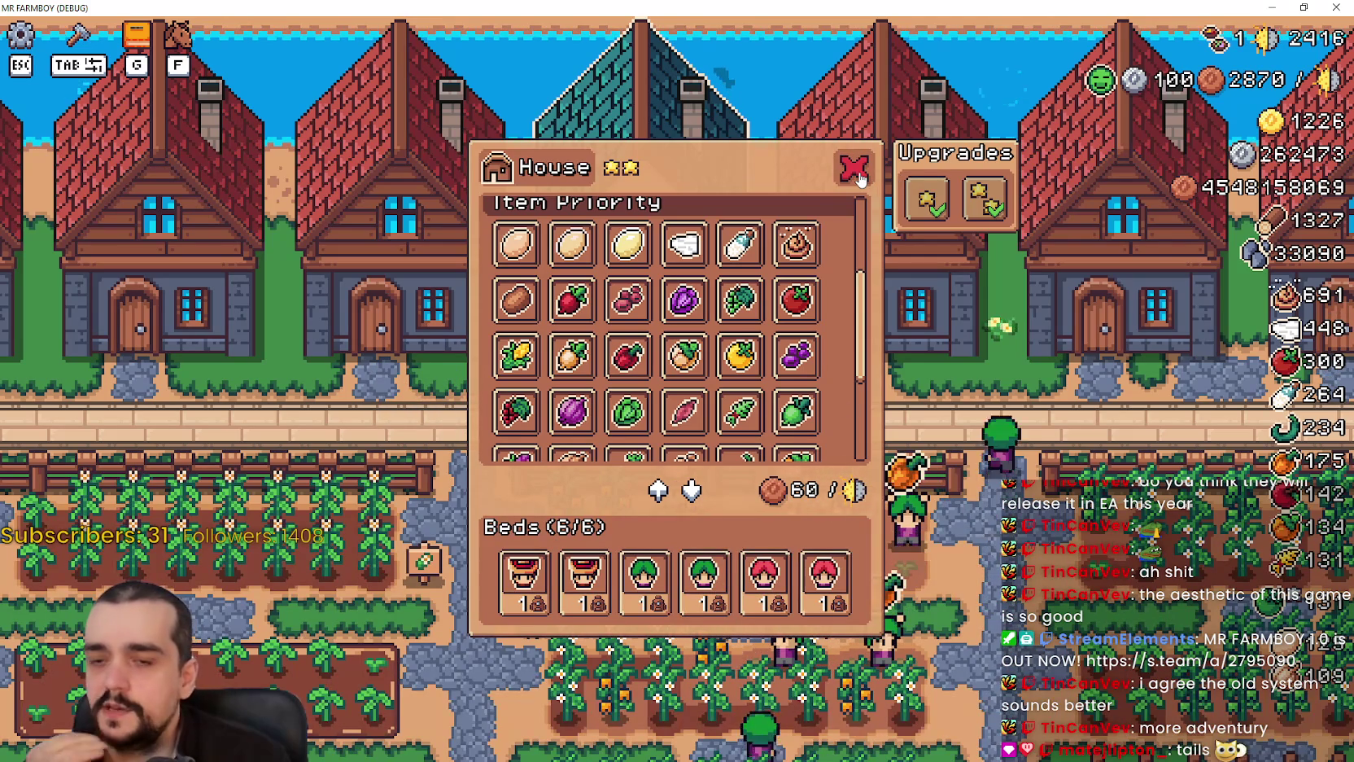
- Close the House panel, zoom back in, and open Advancements on the crops and trees tab
{"action": "left_click", "coordinate": [854, 170]}
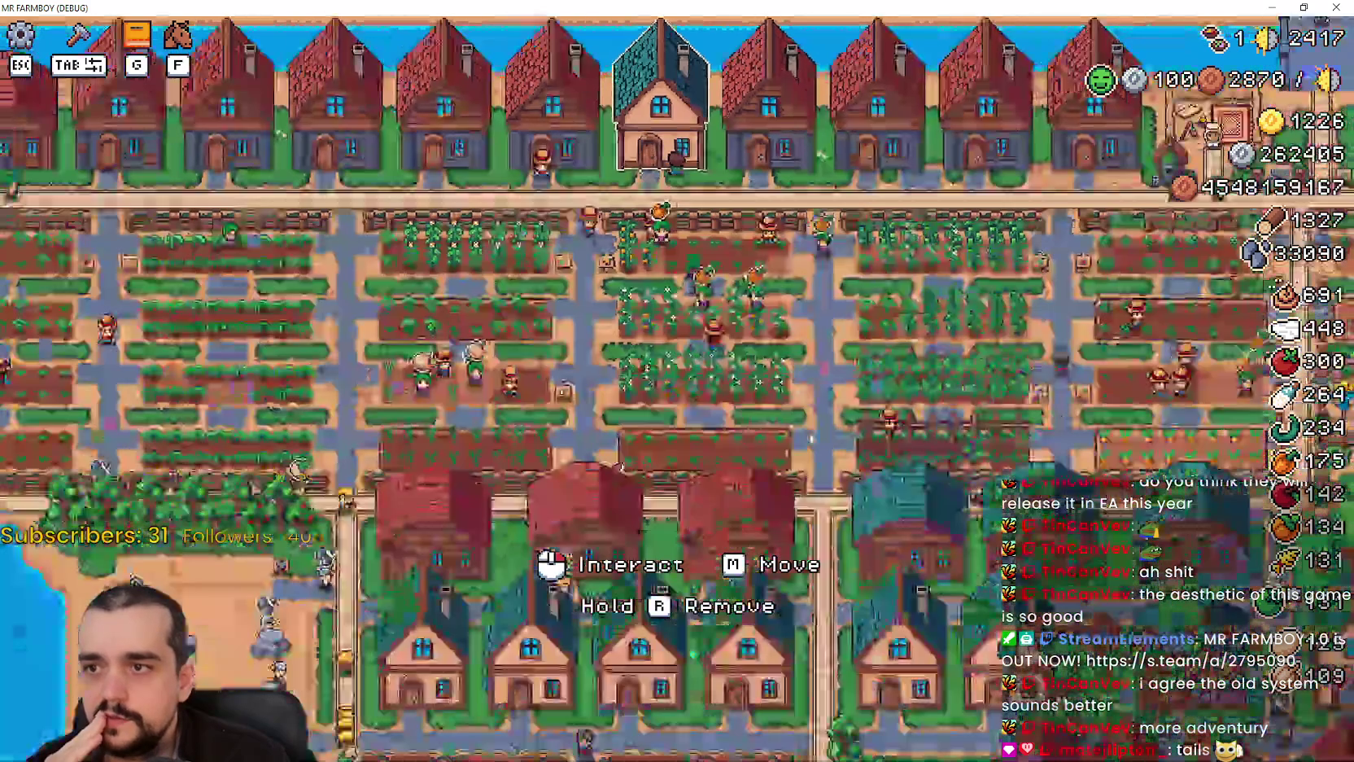
{"action": "scroll", "coordinate": [813, 437], "scroll_direction": "up", "scroll_amount": 2}
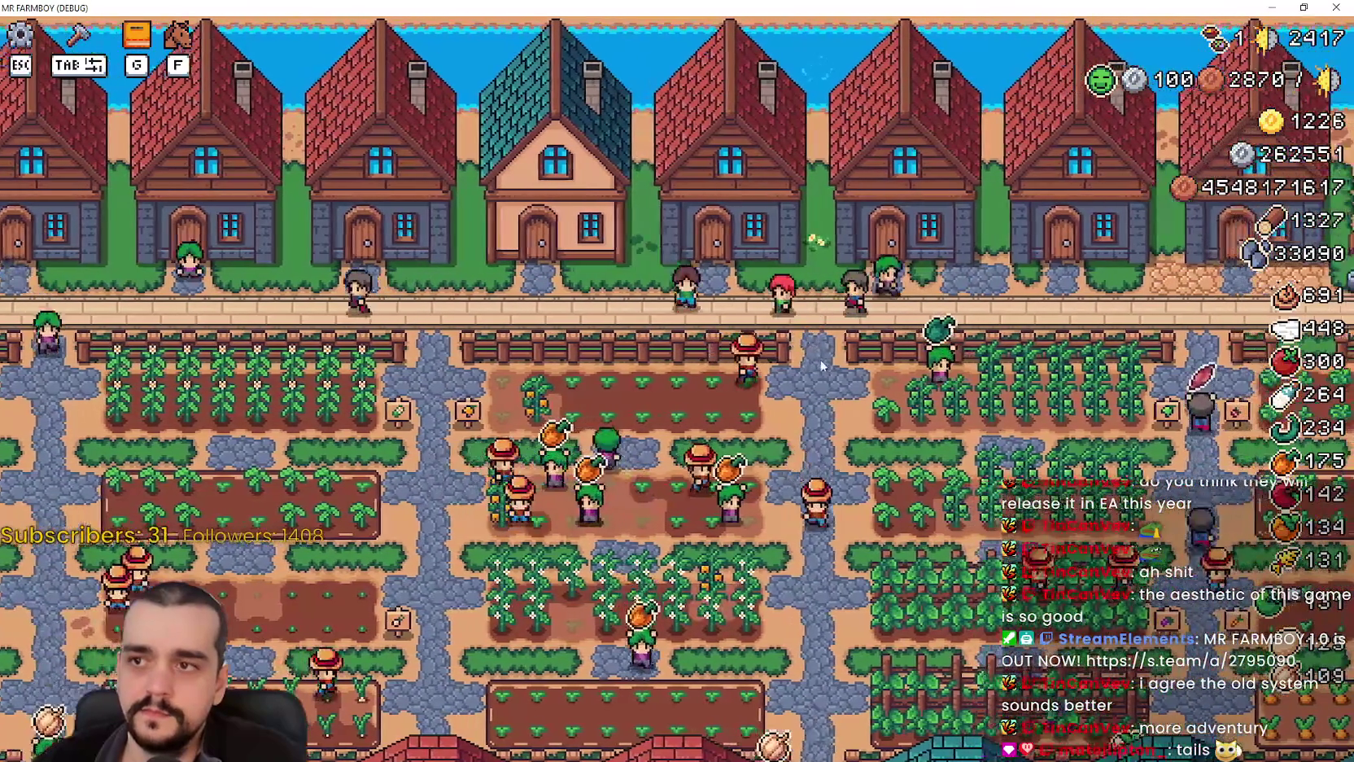
{"action": "key", "text": "g"}
{"action": "left_click", "coordinate": [398, 161]}
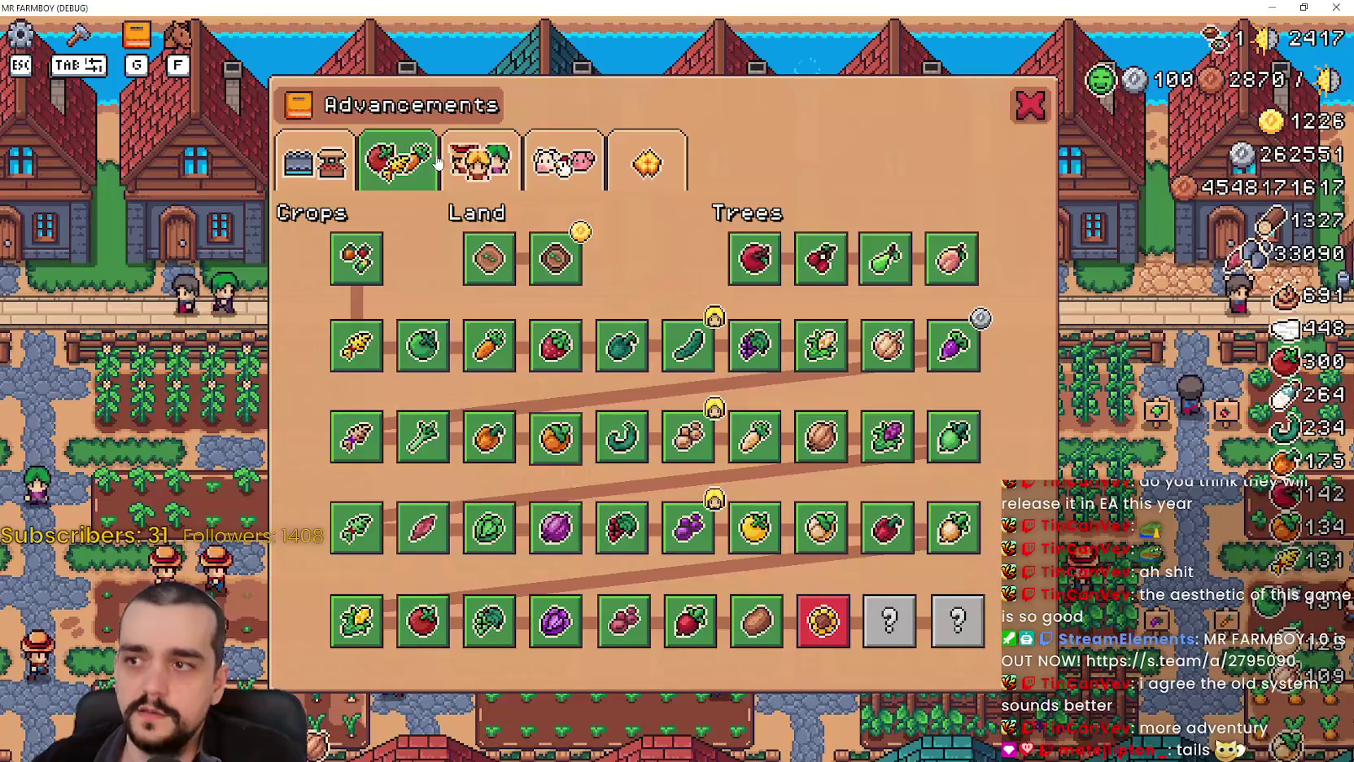
- Review the worker advancements, then close Advancements and zoom out over the whole farm
{"action": "left_click", "coordinate": [480, 161]}
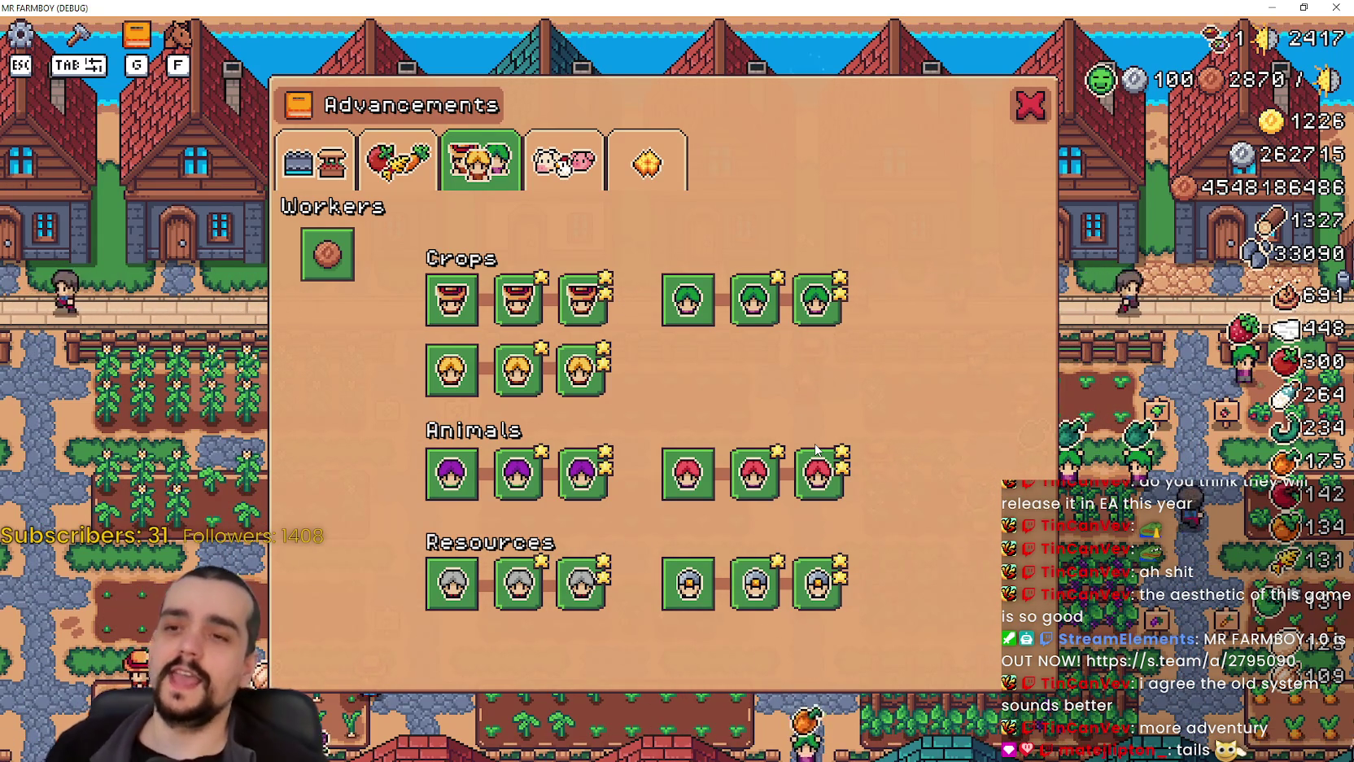
{"action": "key", "text": "Escape"}
{"action": "scroll", "coordinate": [809, 374], "scroll_direction": "down", "scroll_amount": 5}
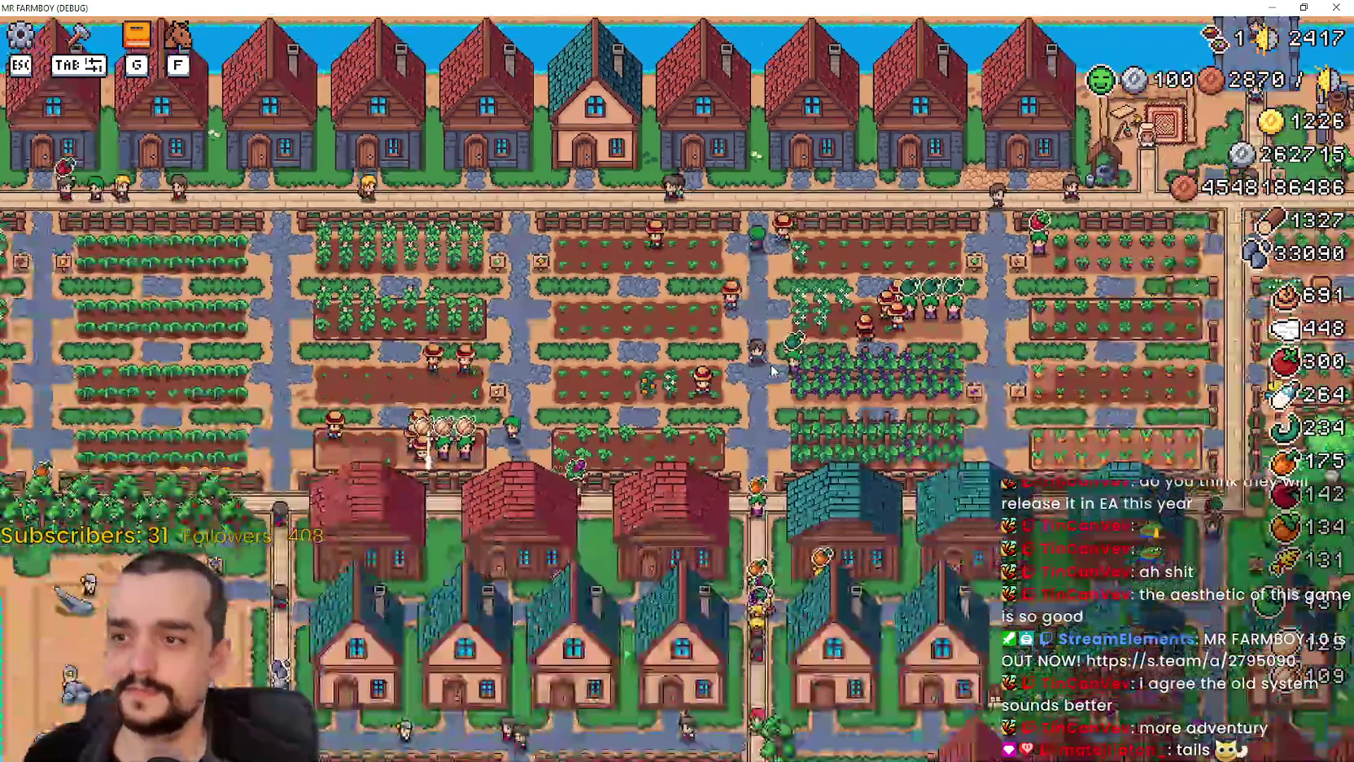